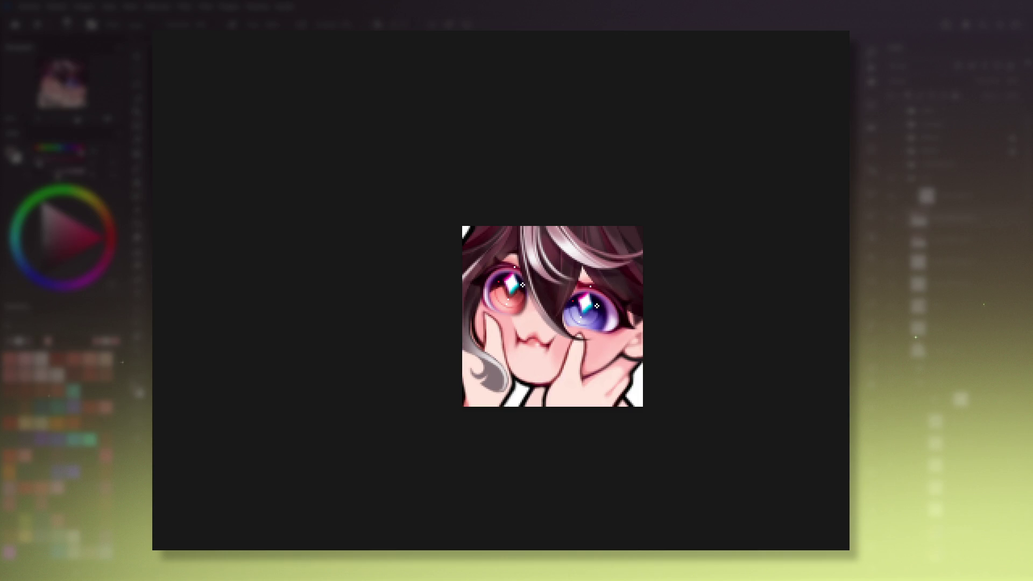
Switch tools and check the emote tilted, then return the view upright and recentred.
left_click(143, 173)
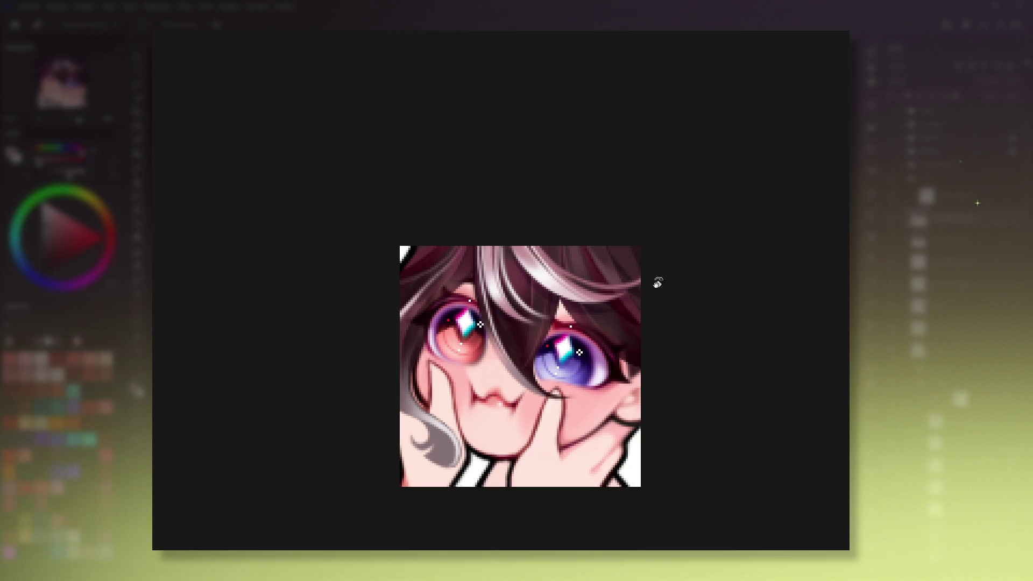
left_click_drag(657, 282, 525, 216)
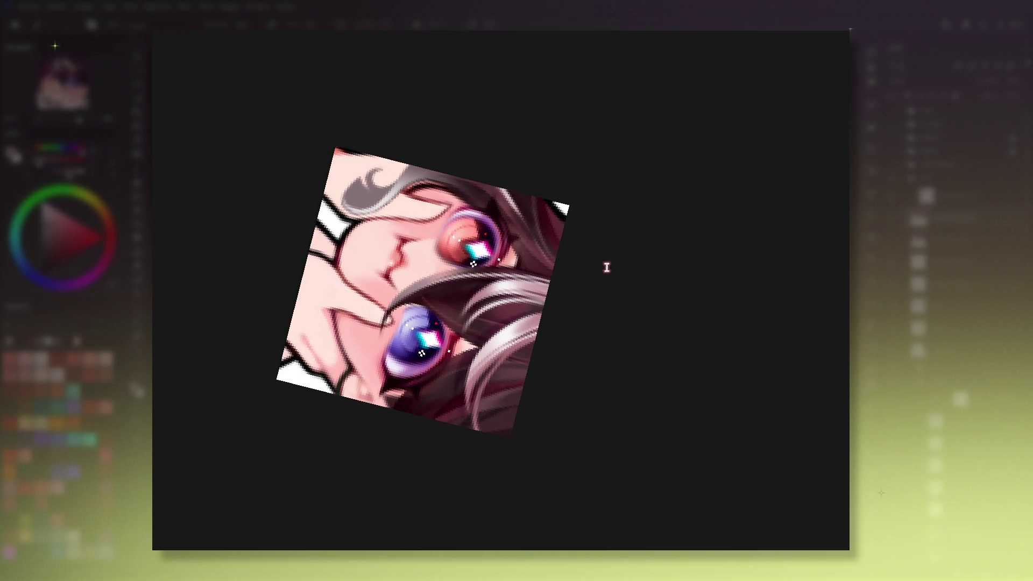
key("5")
left_click_drag(585, 323, 601, 306)
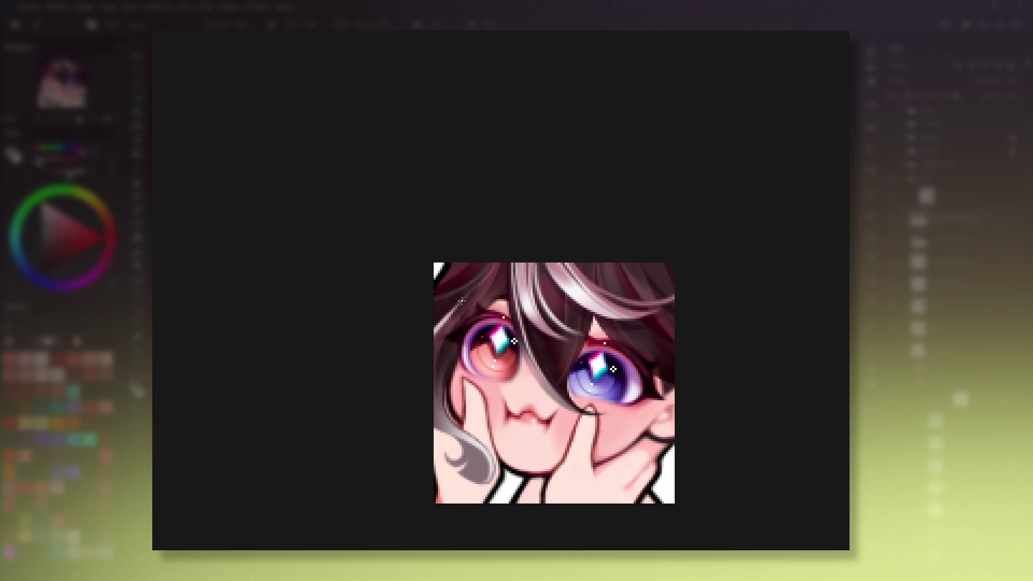
Change the brush preset, zoom in, and paint dark hair down the right edge over the ear.
key("e")
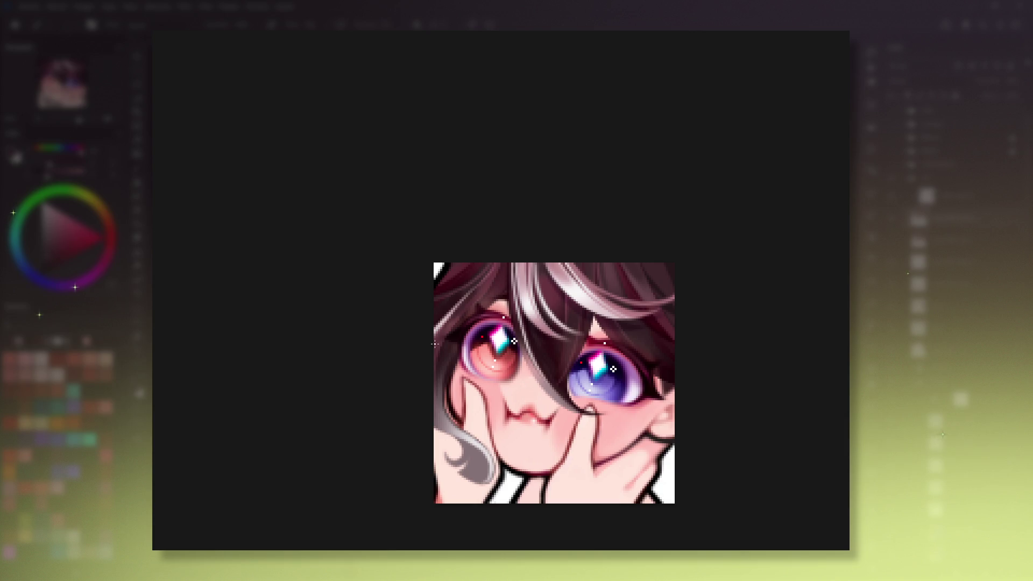
key("e")
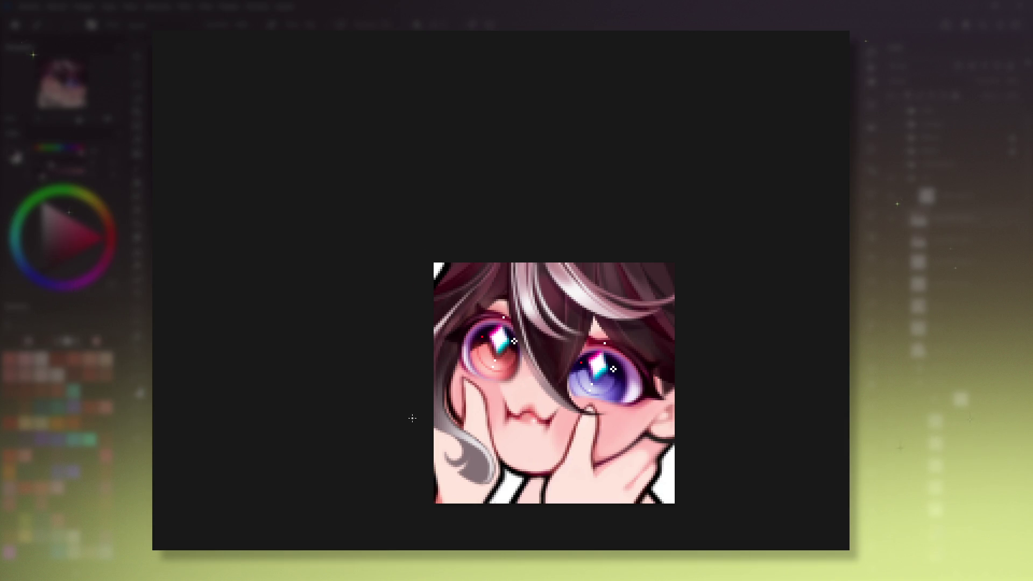
key("1")
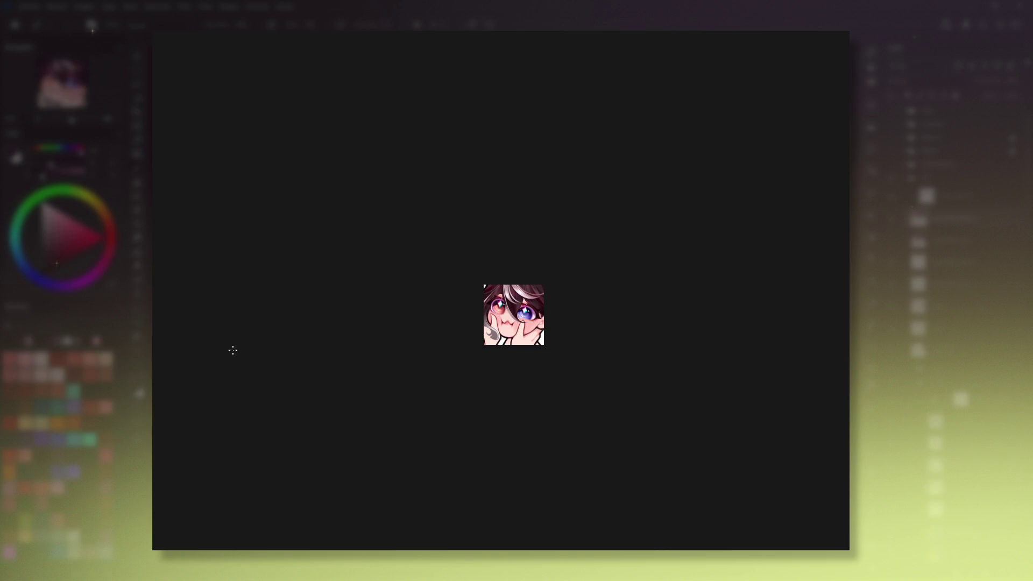
left_click(109, 121)
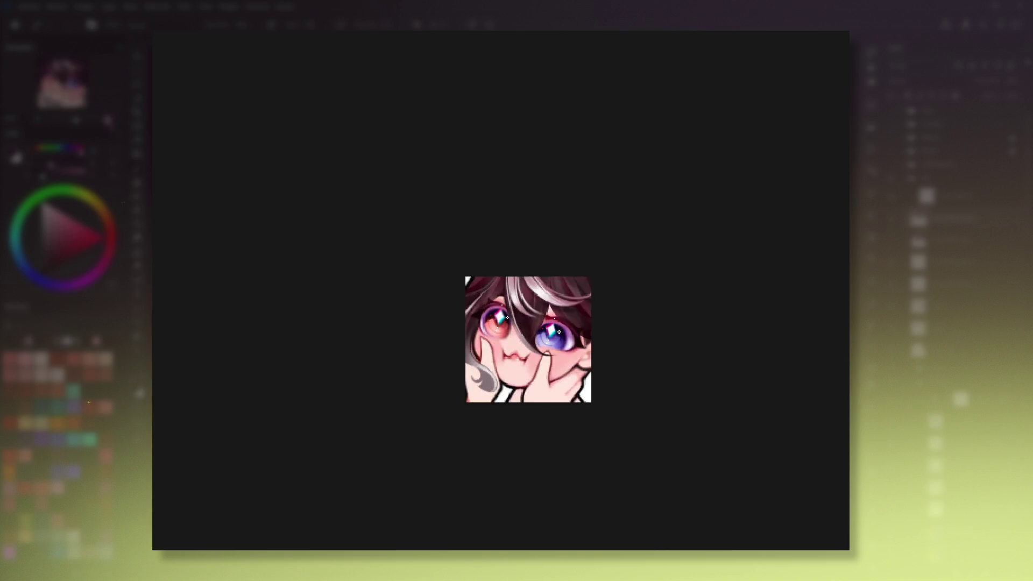
left_click(108, 121)
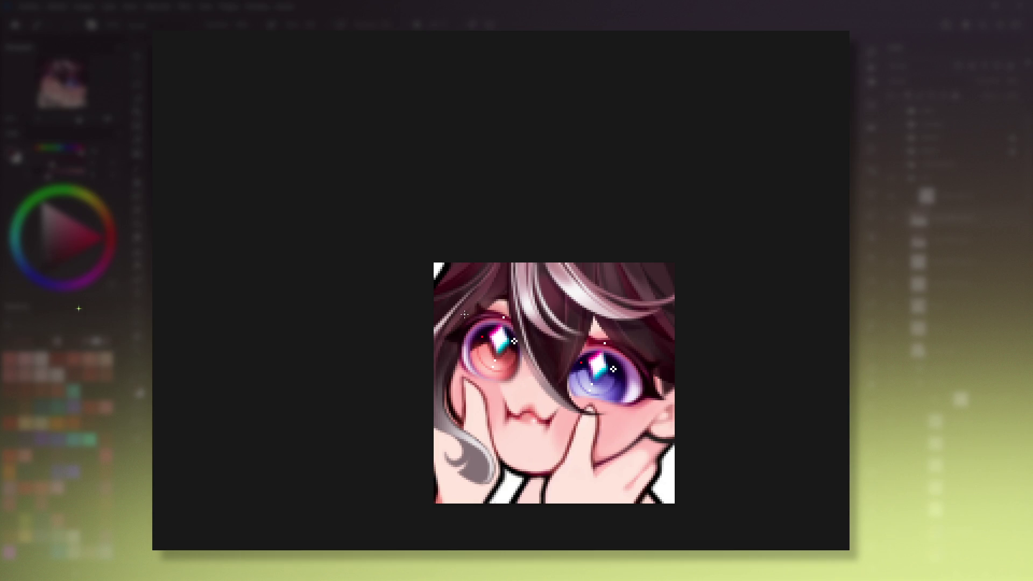
left_click(493, 285)
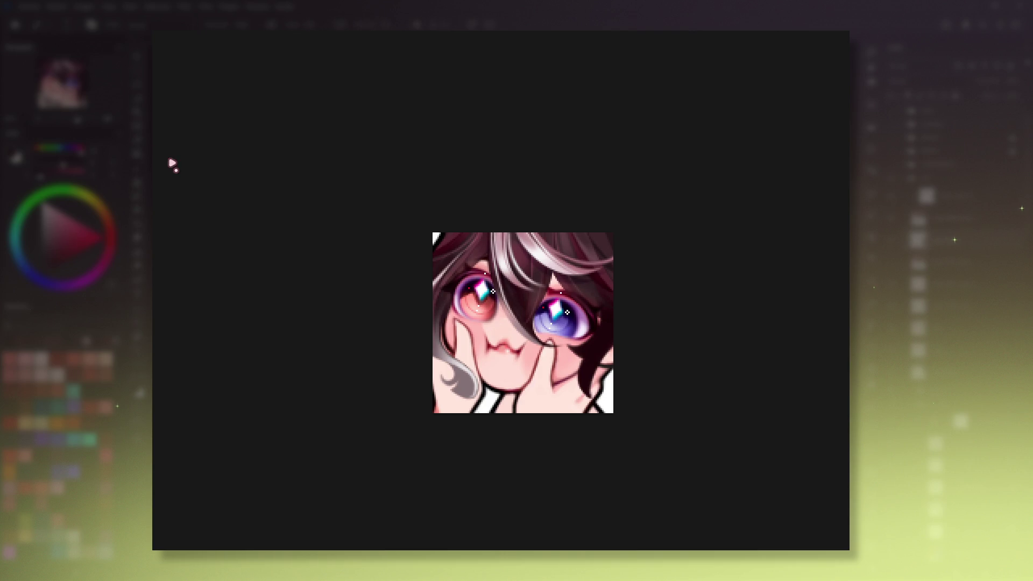
Paint a lighter stroke into the dark hair along the emote's right edge.
left_click_drag(620, 348, 641, 329)
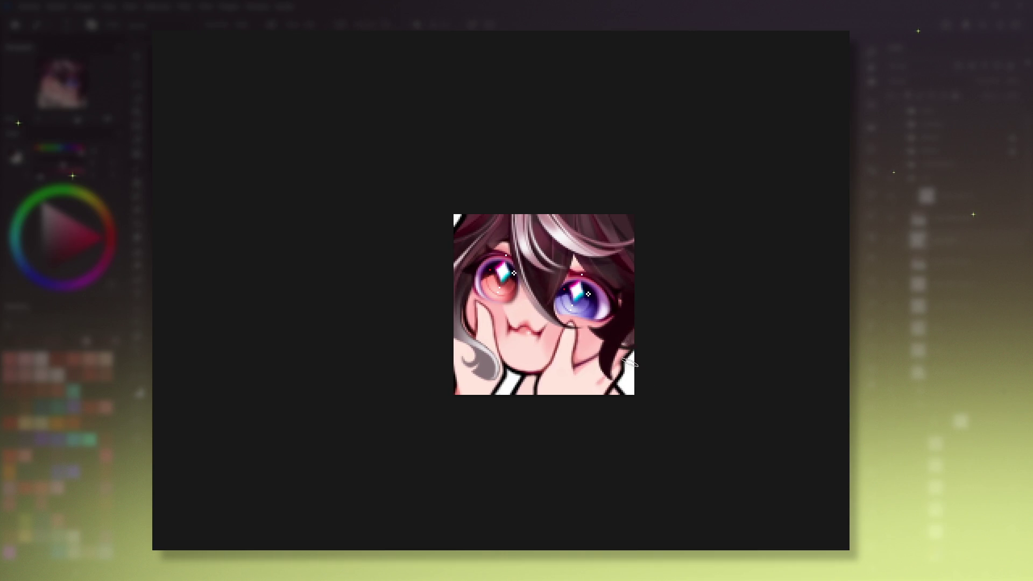
mouse_move(636, 335)
left_mouse_down()
mouse_move(629, 376)
mouse_move(608, 393)
mouse_move(648, 330)
mouse_move(625, 390)
left_mouse_up()
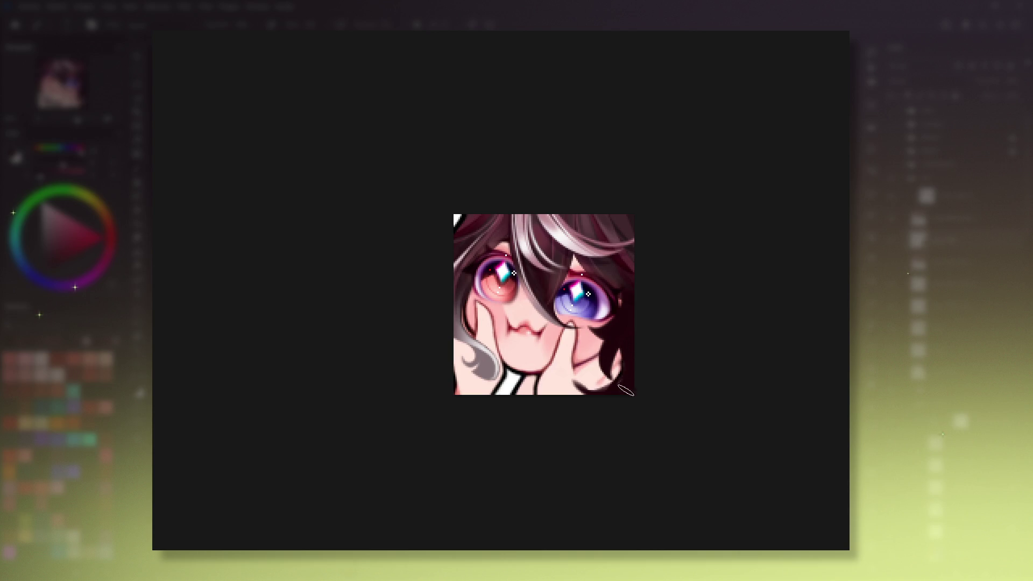
mouse_move(626, 390)
left_mouse_down()
mouse_move(595, 442)
mouse_move(560, 437)
left_mouse_up()
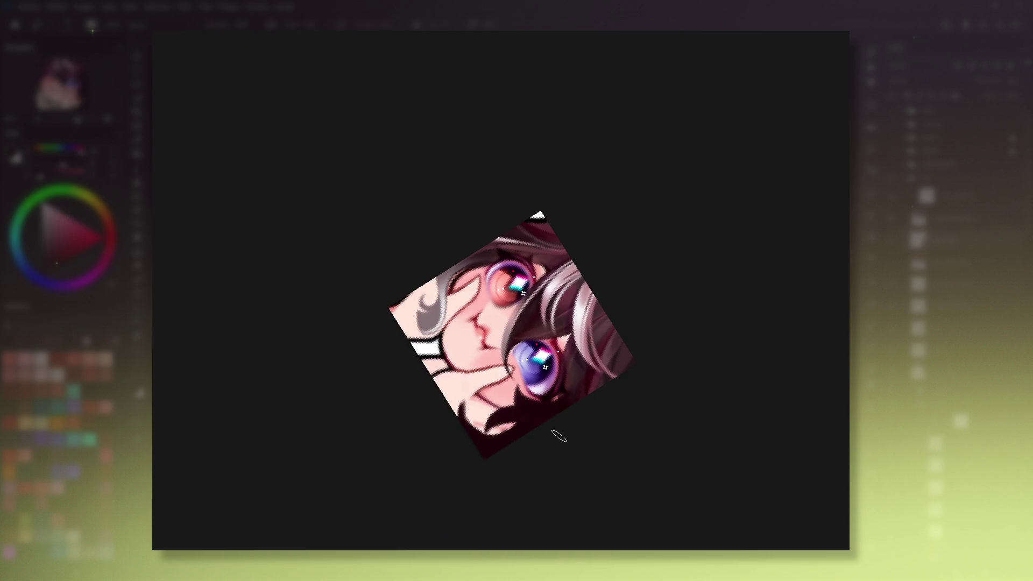
Inspect the emote at several rotations, reset it upright, then zoom out to preview it small.
mouse_move(565, 334)
left_mouse_down()
mouse_move(679, 320)
mouse_move(543, 393)
mouse_move(536, 382)
mouse_move(578, 358)
left_mouse_up()
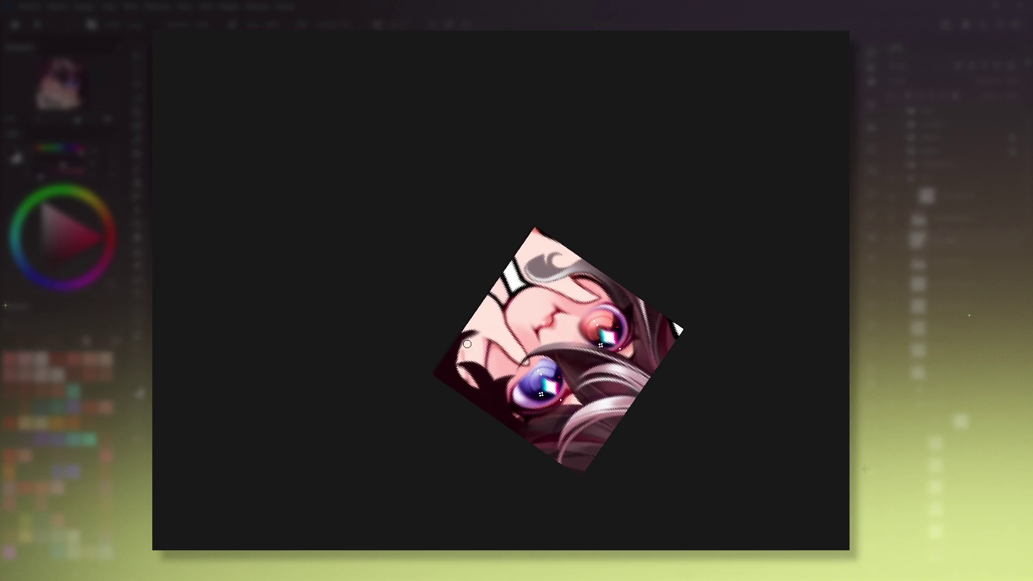
key("5")
mouse_move(512, 308)
left_mouse_down()
mouse_move(664, 403)
mouse_move(684, 295)
left_mouse_up()
key("5")
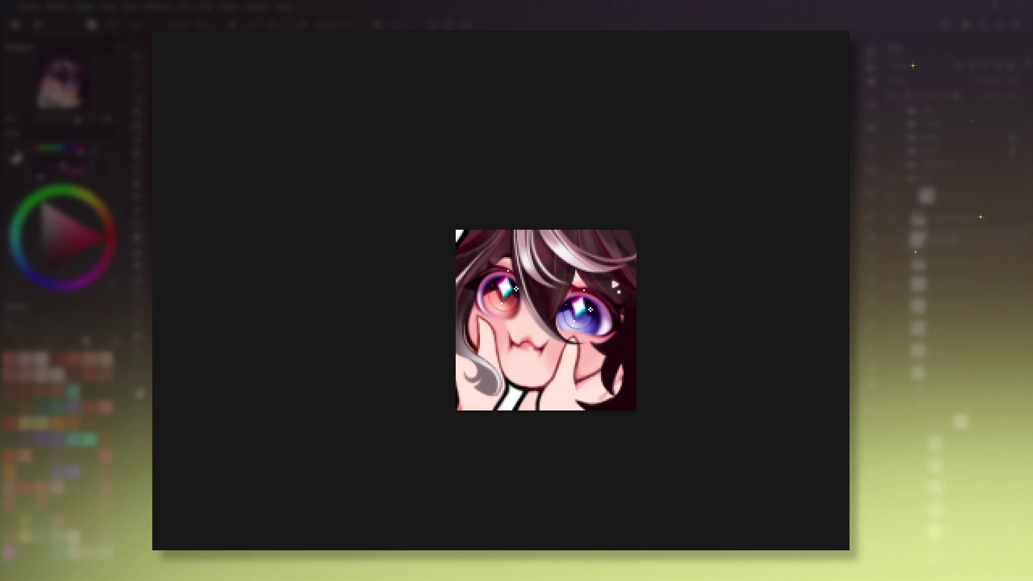
mouse_move(611, 279)
left_mouse_down()
mouse_move(663, 264)
mouse_move(441, 328)
left_mouse_up()
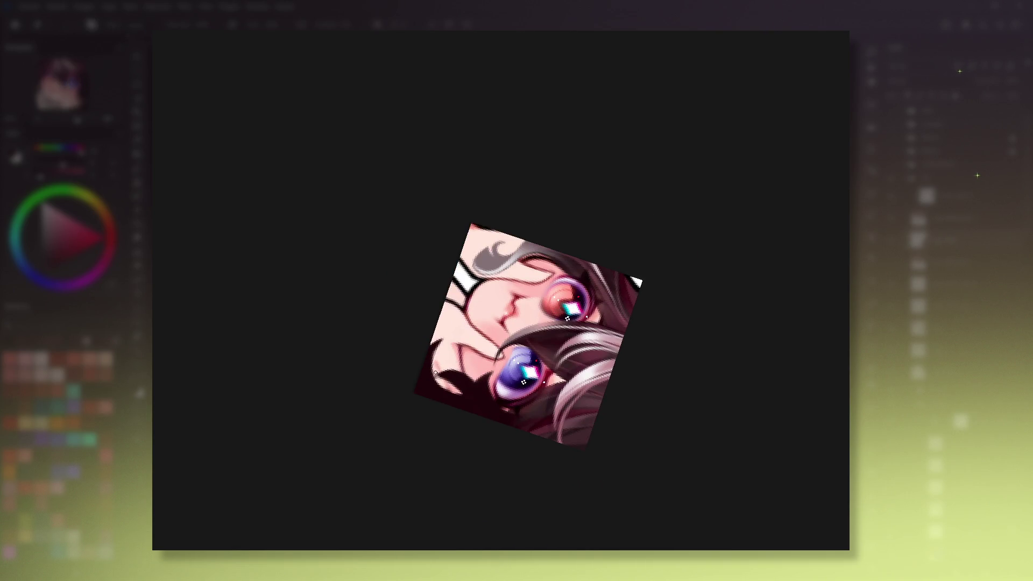
key("5")
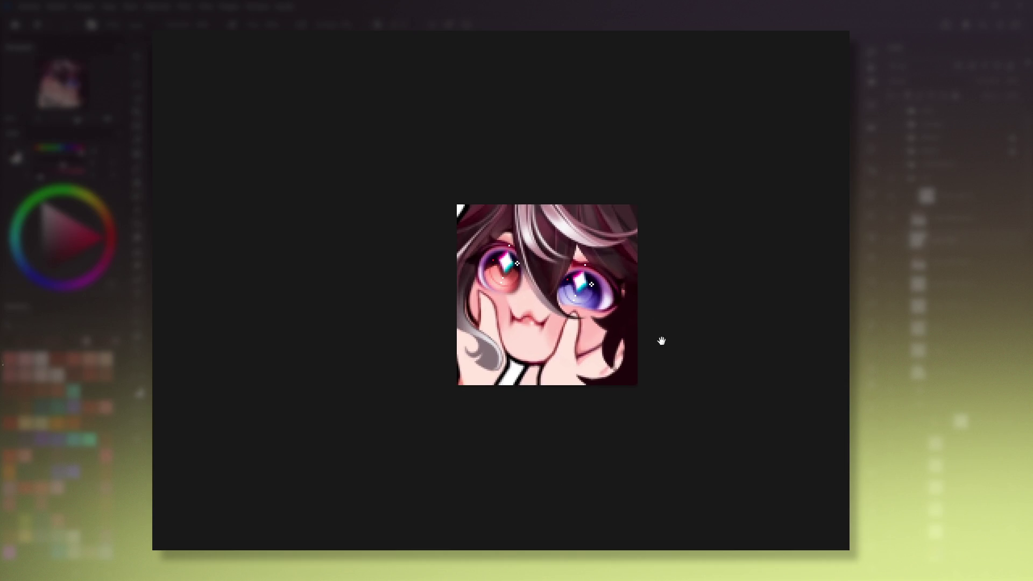
key("minus")
key("minus")
key("minus")
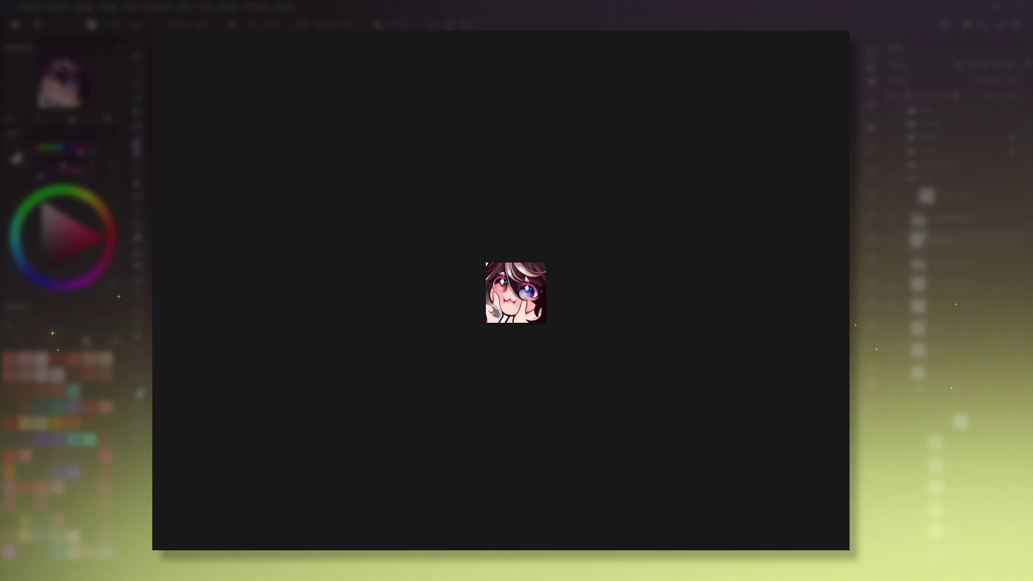
key("plus")
key("plus")
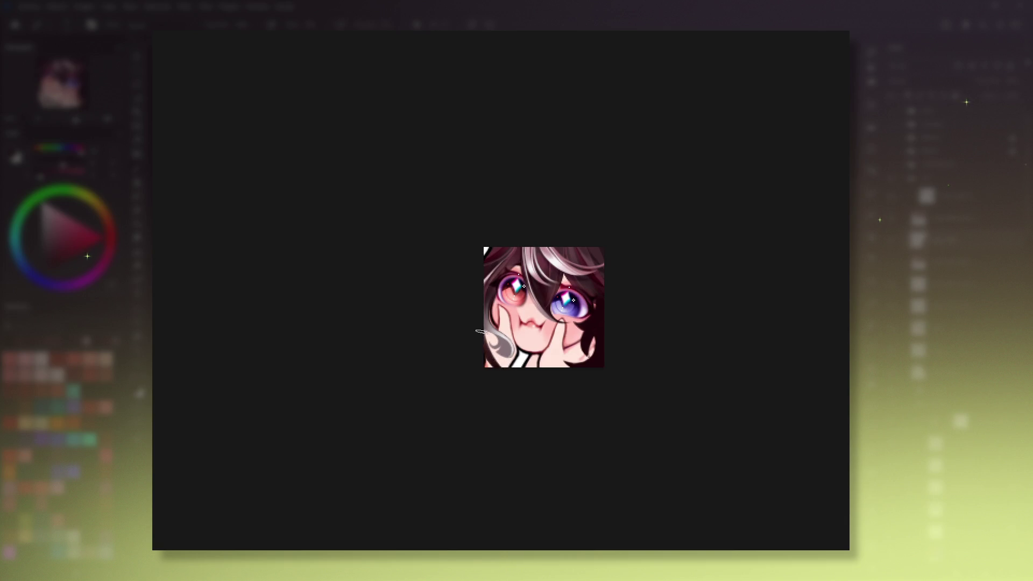
key("minus")
key("minus")
scroll(391, 247, "up", 1)
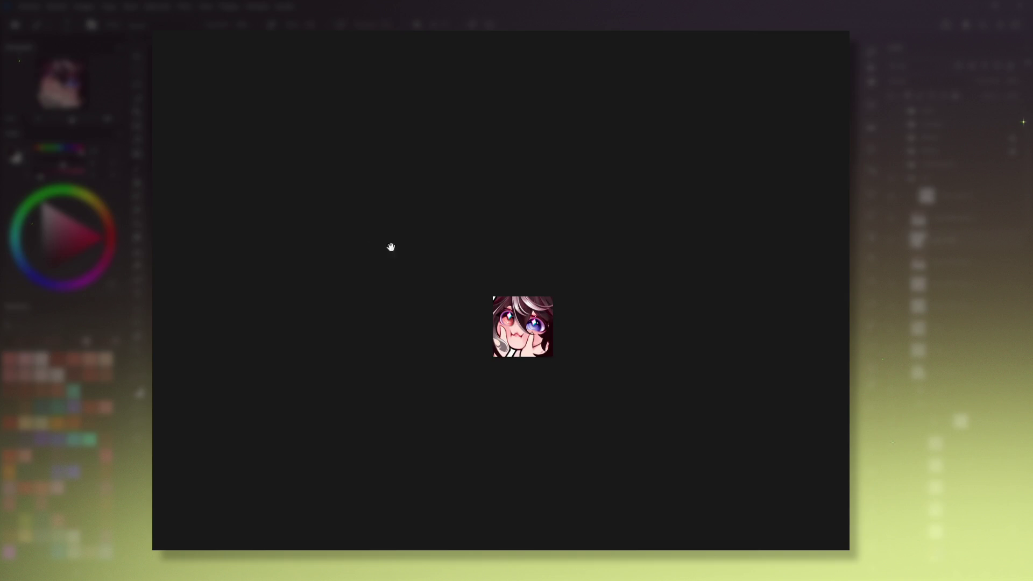
At 100% zoom, sample colours from the hair and cheek, then shade the lower-right corner in darker red.
key("plus")
key("plus")
key("plus")
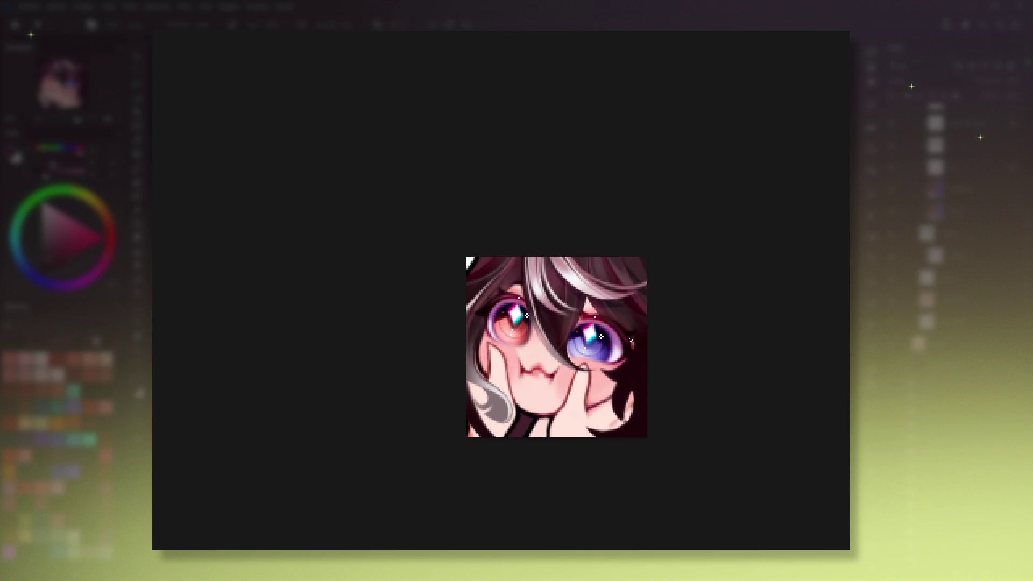
left_click(499, 410, "alt")
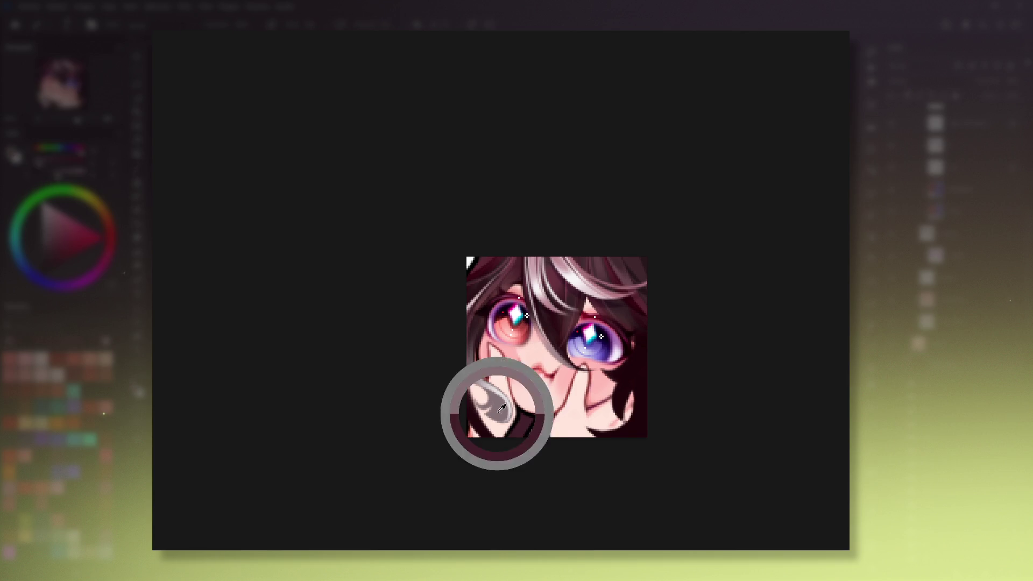
left_click(589, 373, "ctrl")
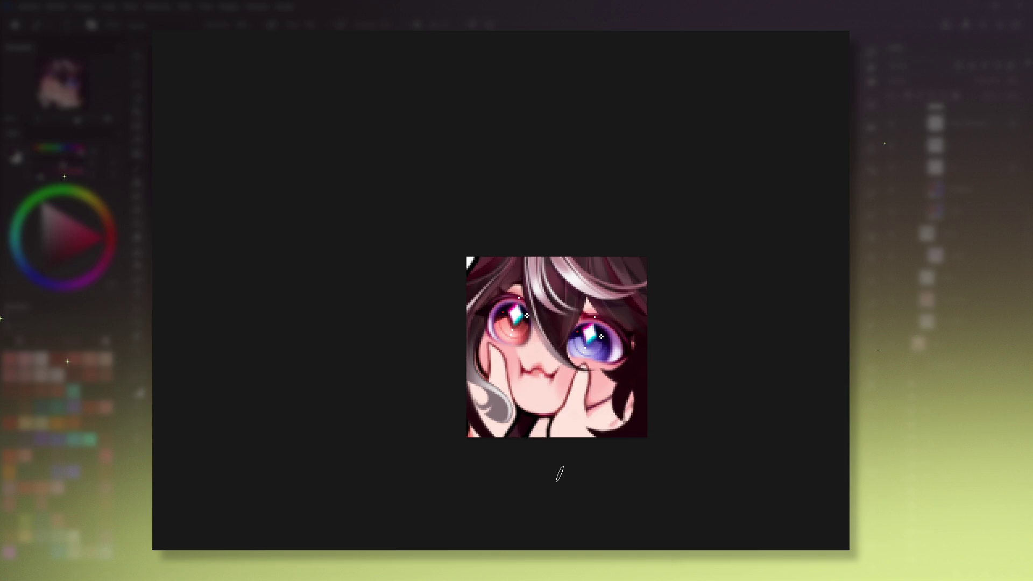
left_click(619, 266, "ctrl")
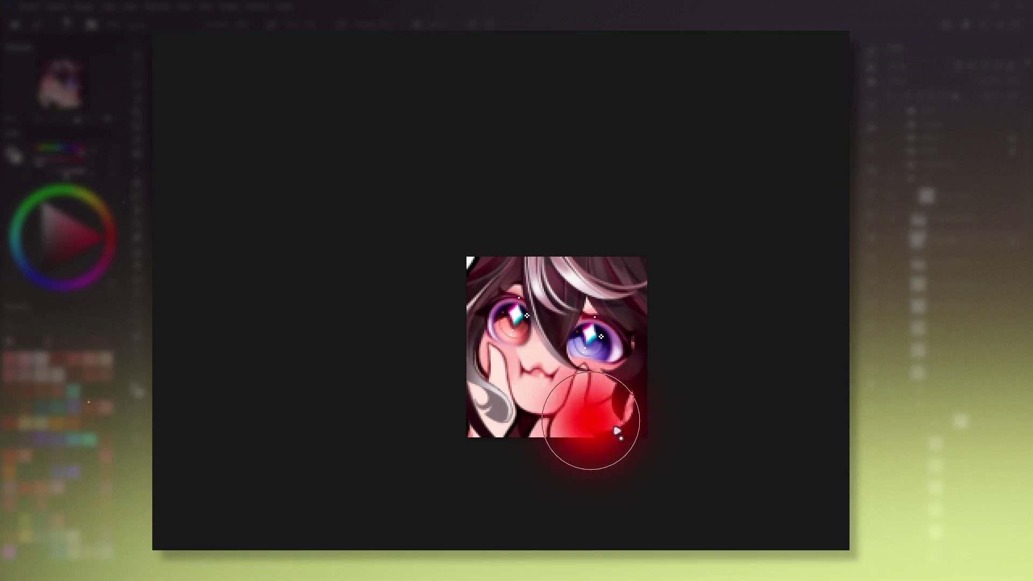
left_click_drag(618, 438, 604, 455)
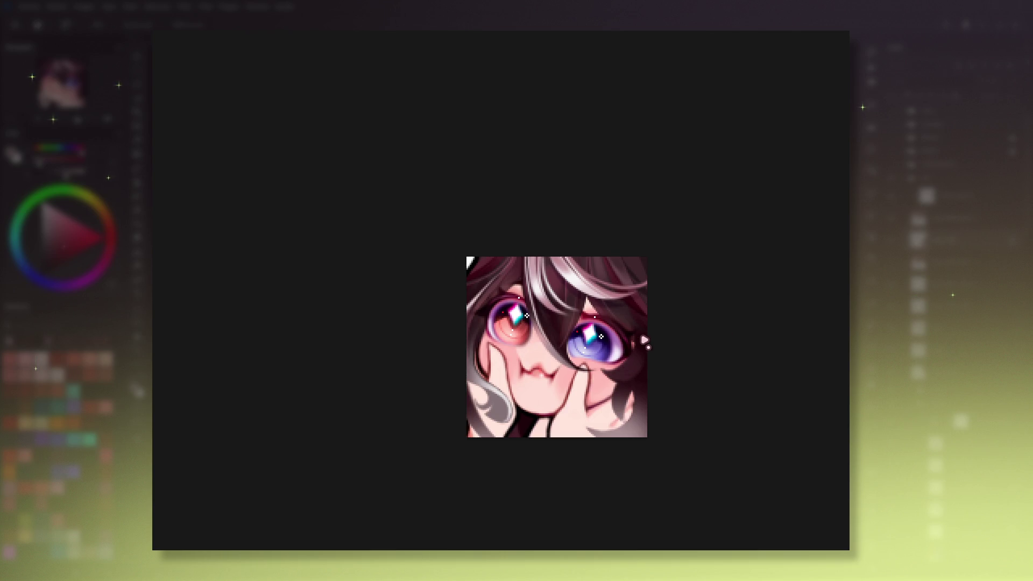
Undo, tilt and enlarge the view, then paint and soften darker shading on the lower-right hair.
key("ctrl+z")
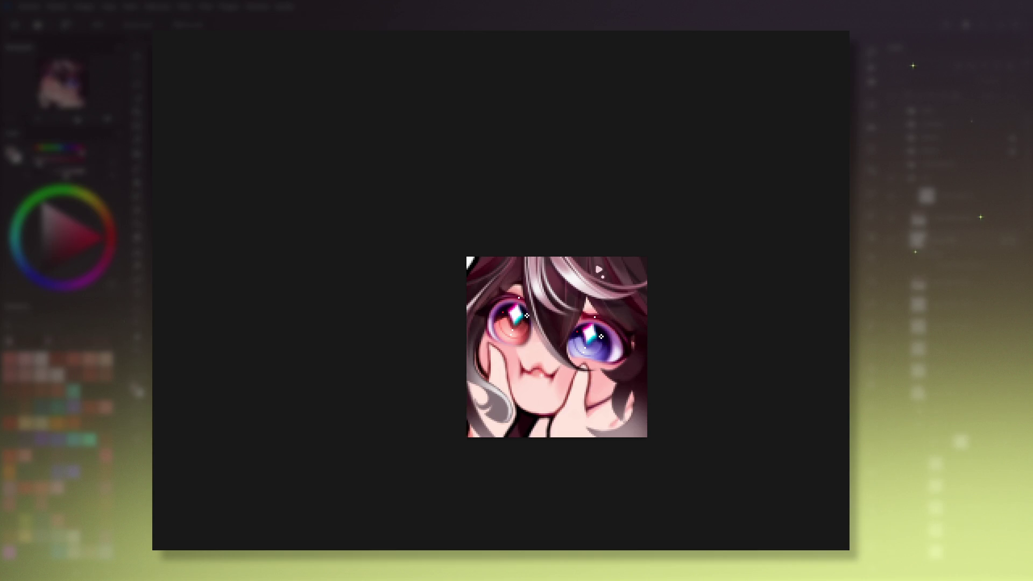
scroll(558, 347, "down", 2)
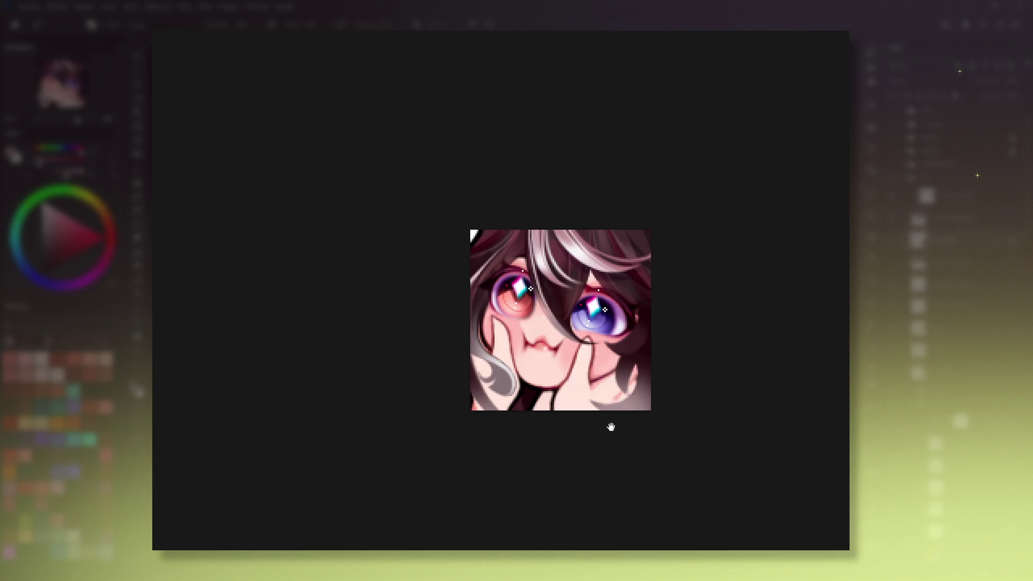
left_click_drag(611, 427, 604, 433)
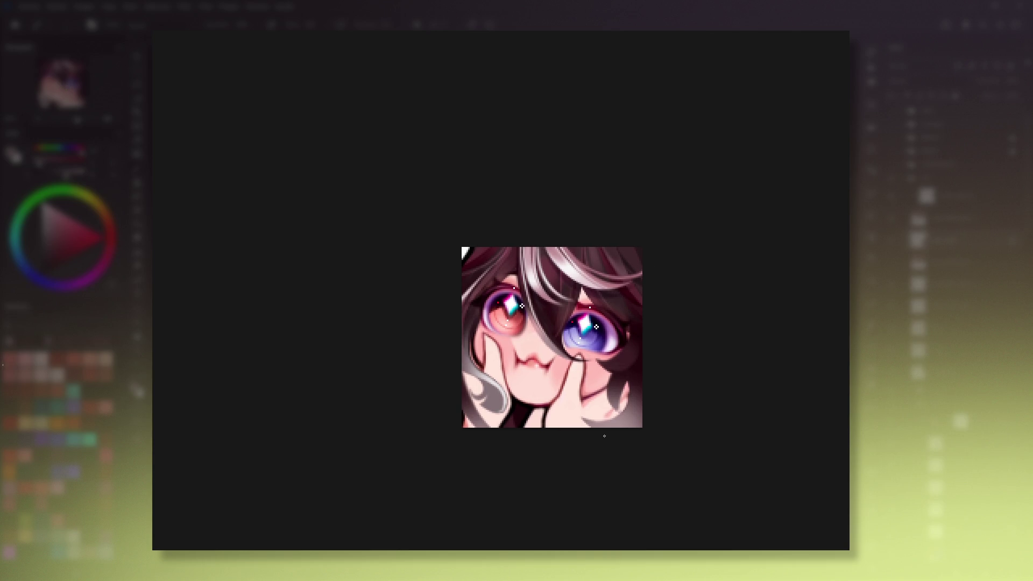
left_click_drag(621, 477, 643, 423)
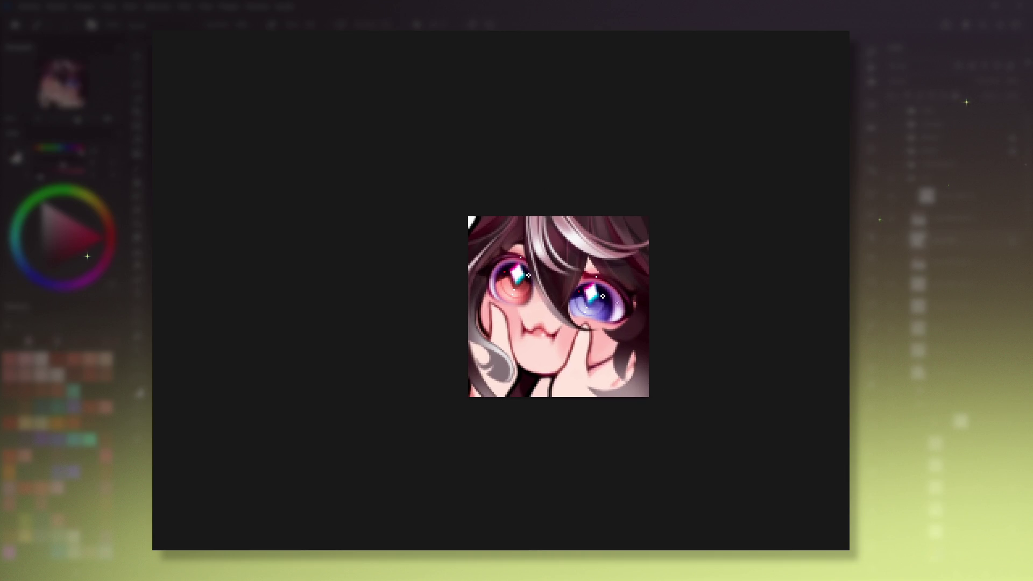
left_click_drag(663, 321, 628, 358)
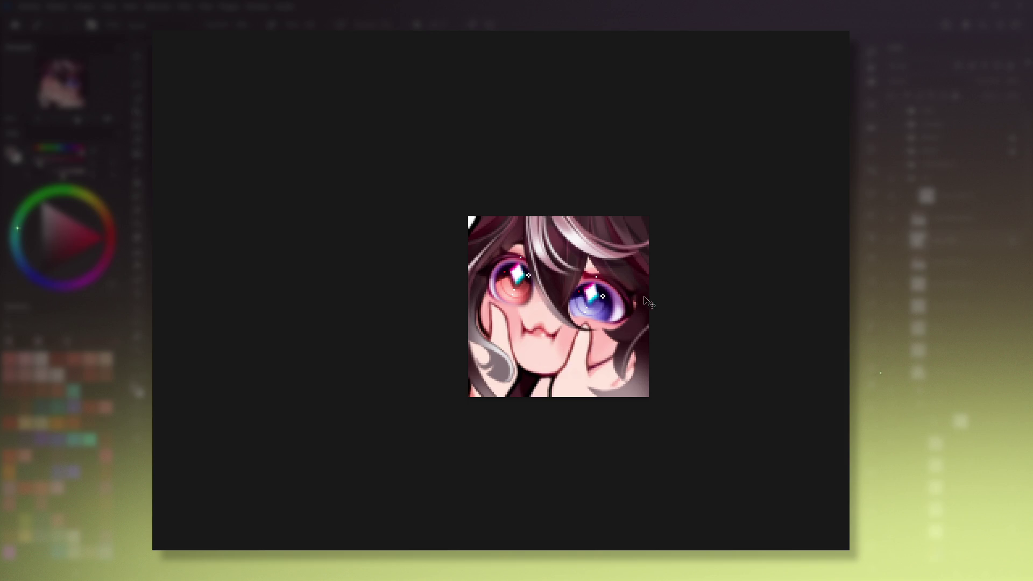
left_click_drag(623, 375, 642, 340)
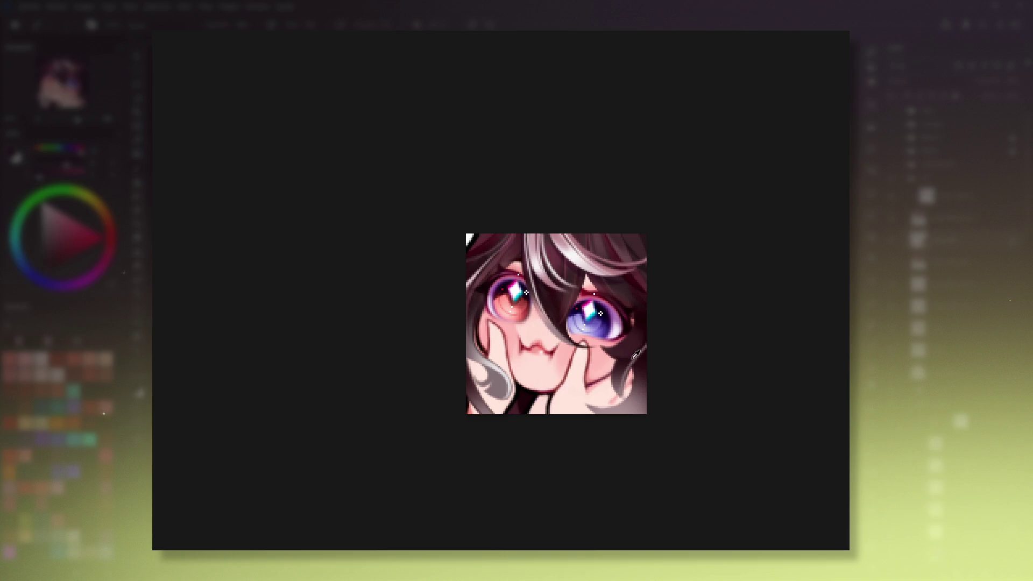
left_click(497, 365, "ctrl")
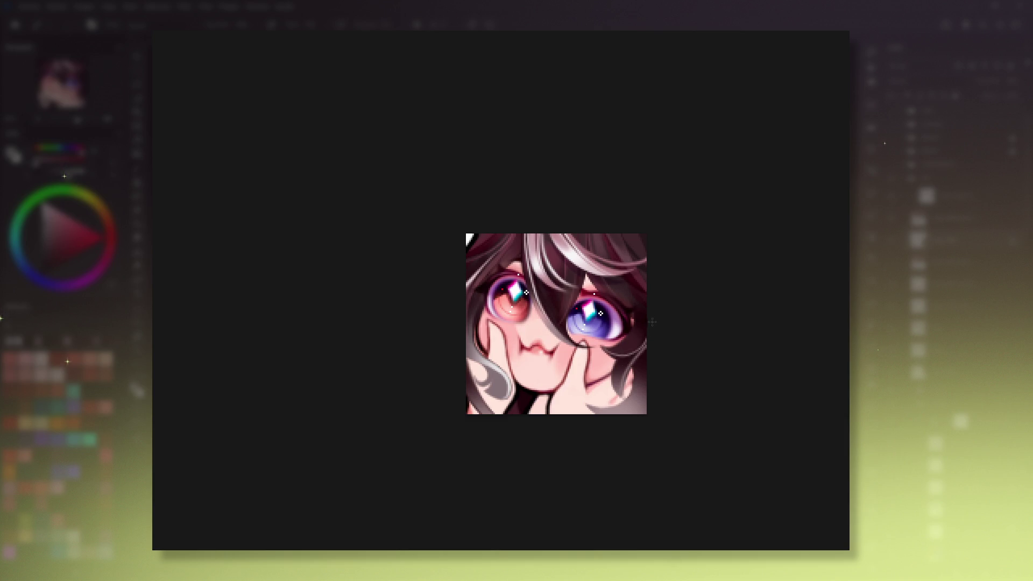
Sample a lighter skin tone from the cheek with the colour picker, then zoom out to check it small.
key("i")
left_click(637, 274, "ctrl")
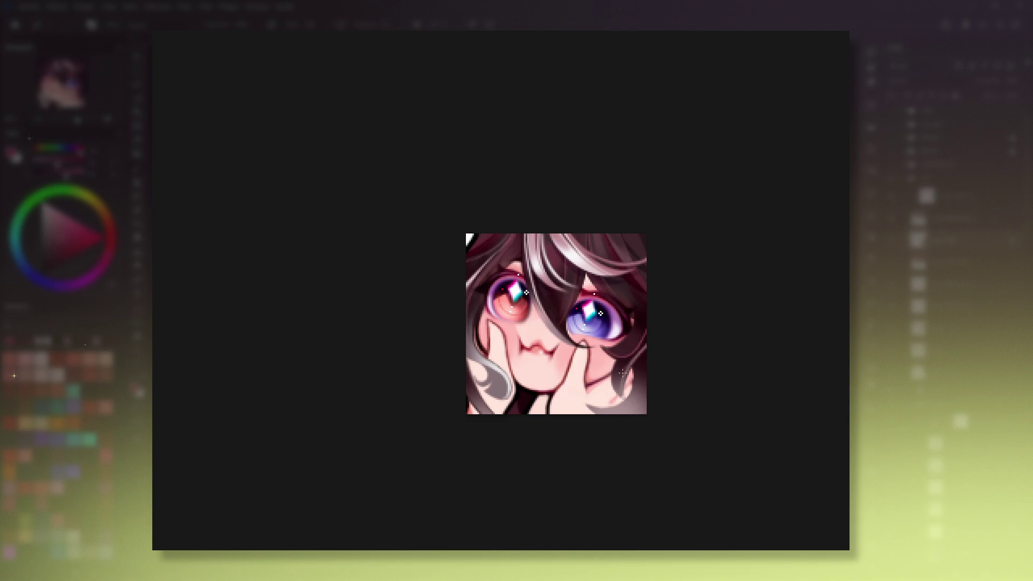
key("minus")
key("minus")
key("minus")
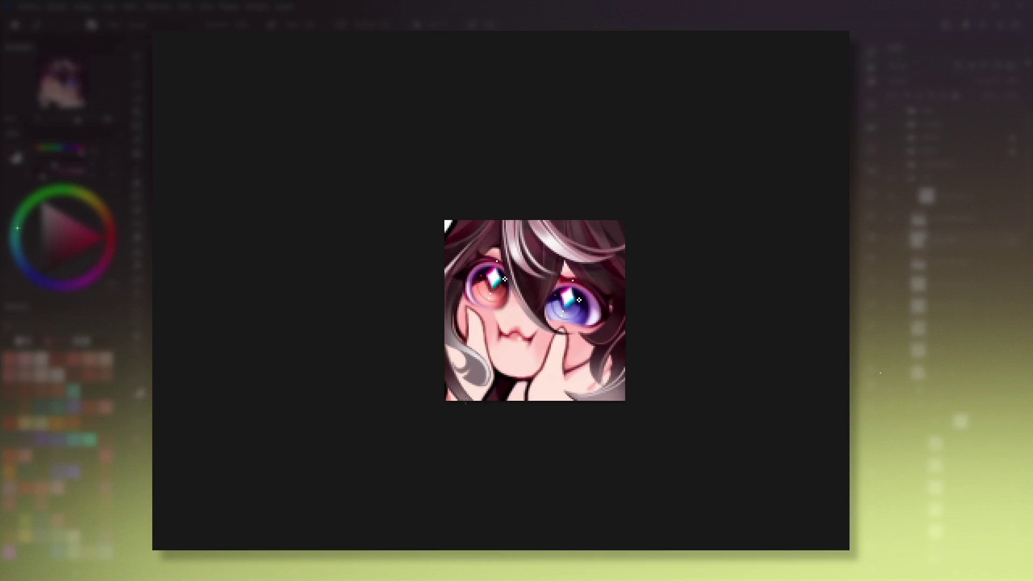
left_click_drag(465, 402, 587, 427)
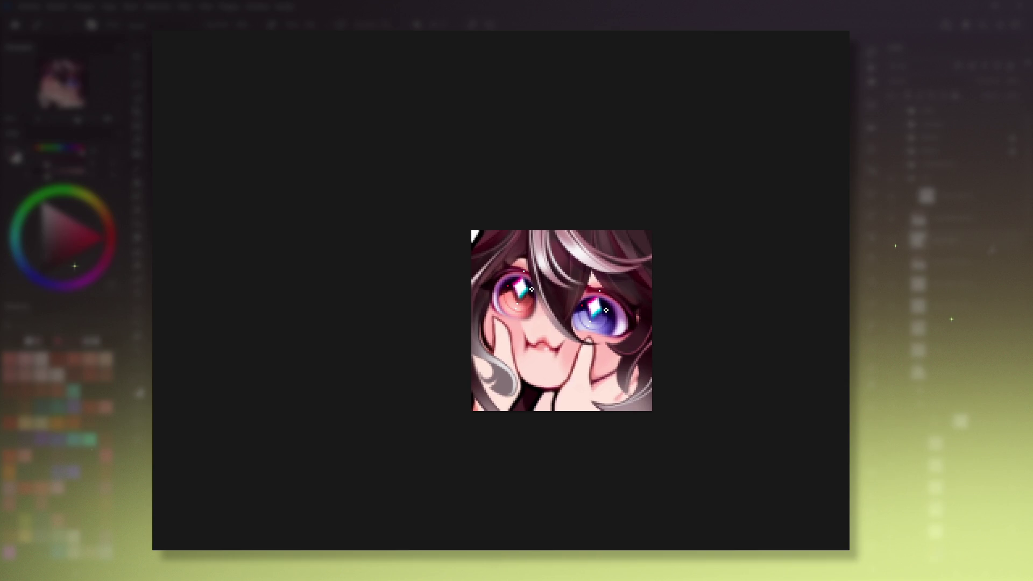
Rotate the view about 60°, straighten it, then show the emote upright at 100% size.
left_click(140, 276)
left_click_drag(692, 318, 460, 417)
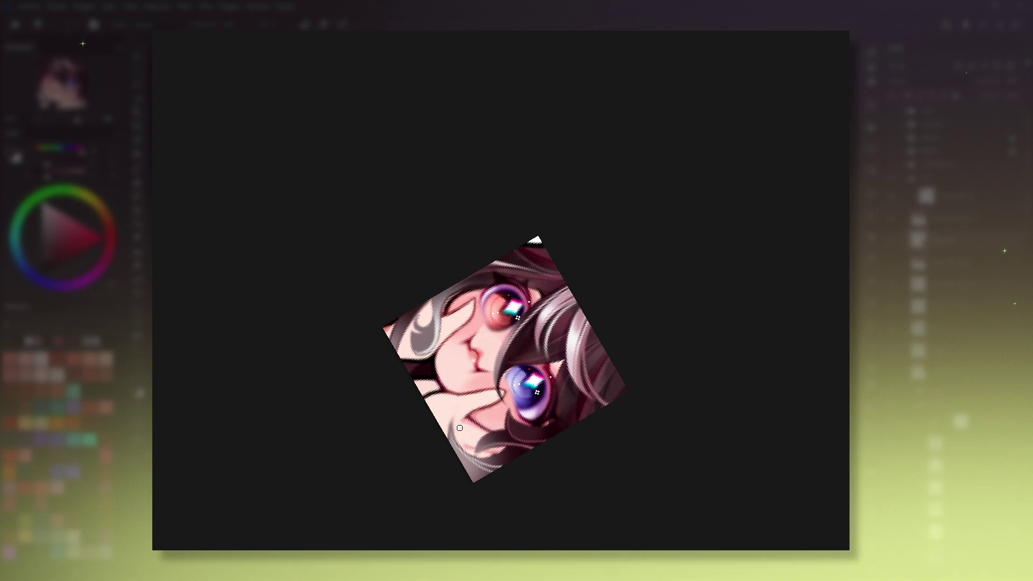
key("5")
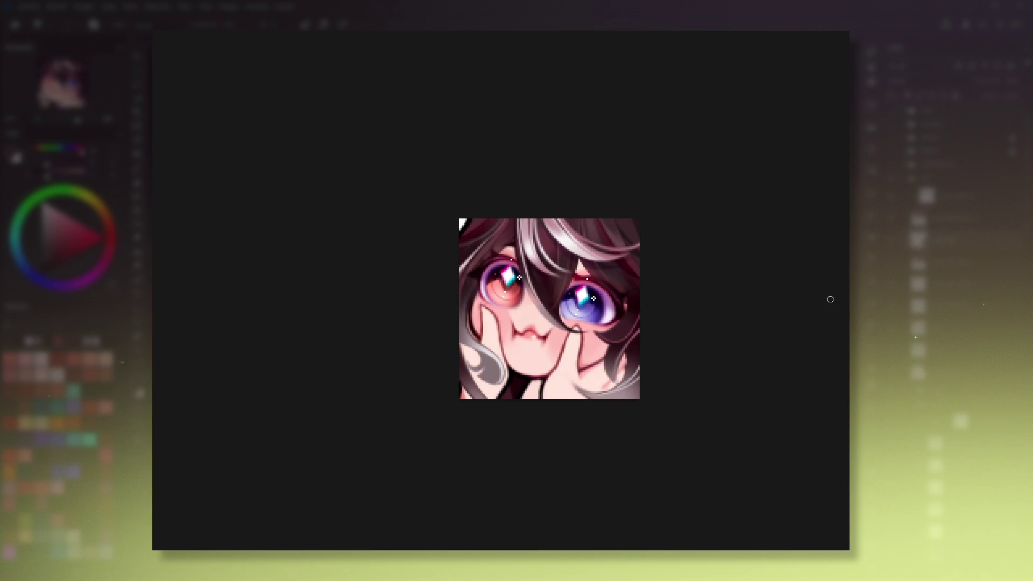
key("b")
scroll(547, 339, "up", 1)
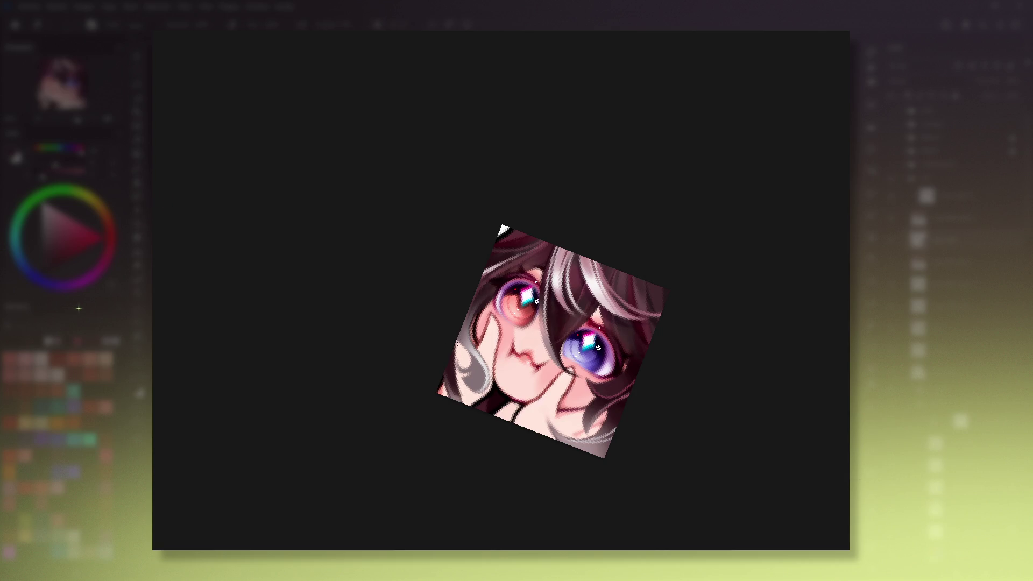
key("5")
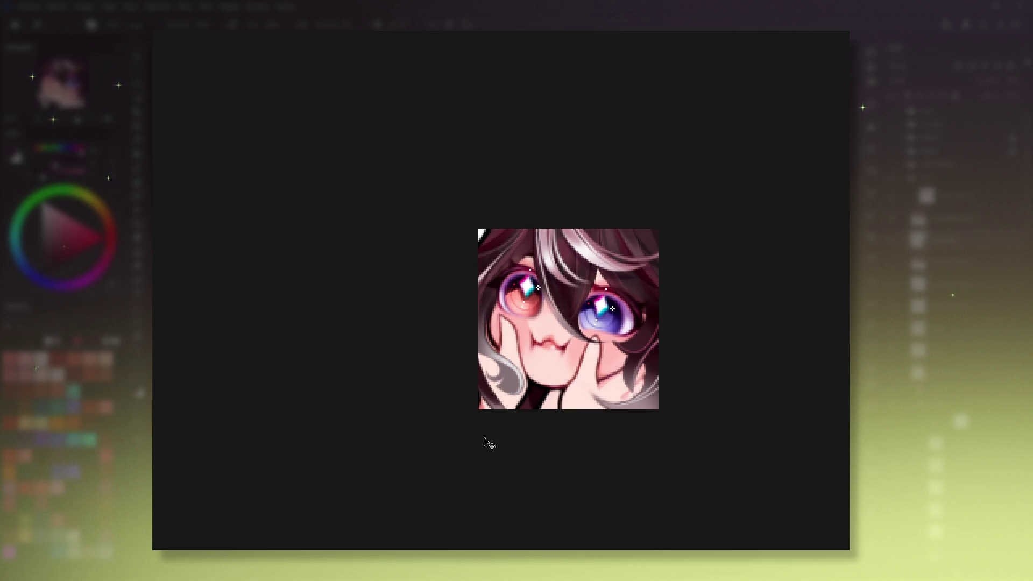
key("1")
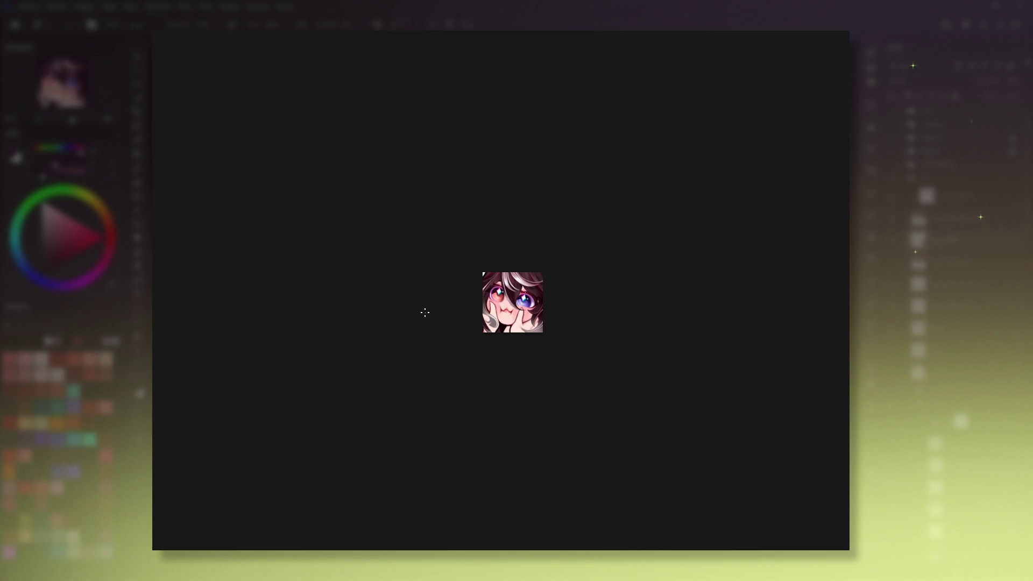
key("ctrl+plus")
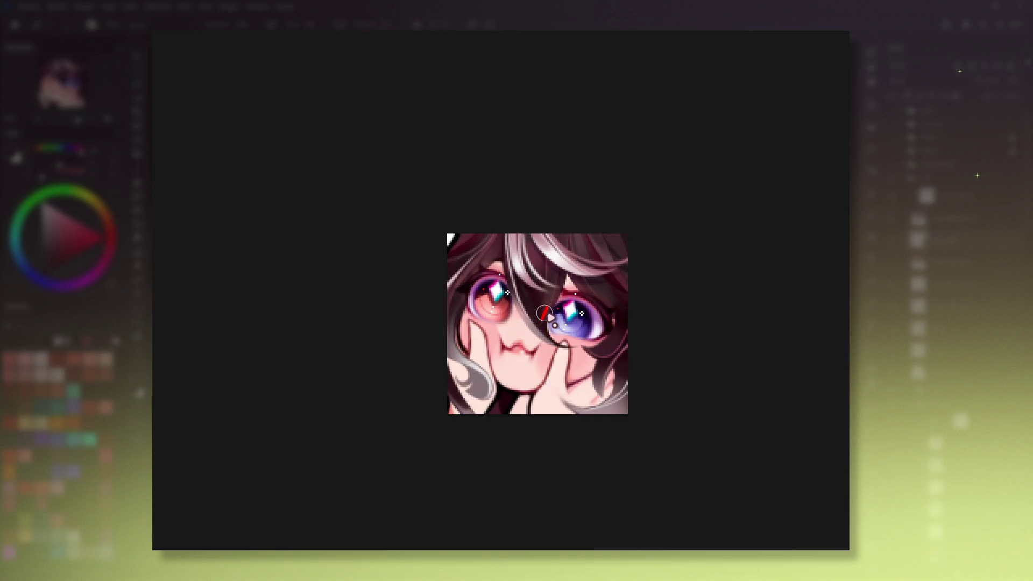
mouse_move(678, 409)
left_mouse_down()
mouse_move(451, 401)
mouse_move(535, 413)
left_mouse_up()
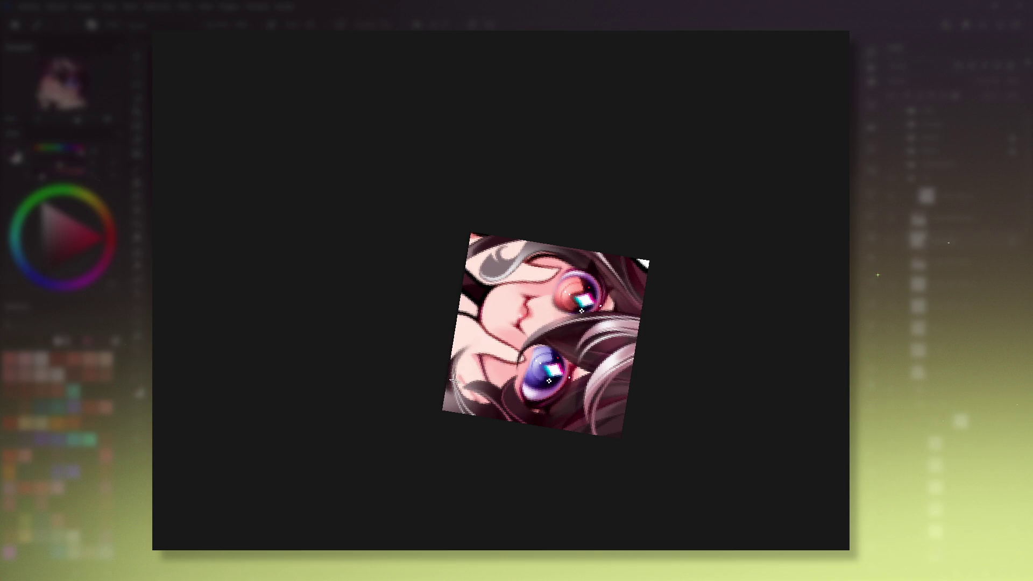
key("5")
left_click_drag(665, 315, 664, 366)
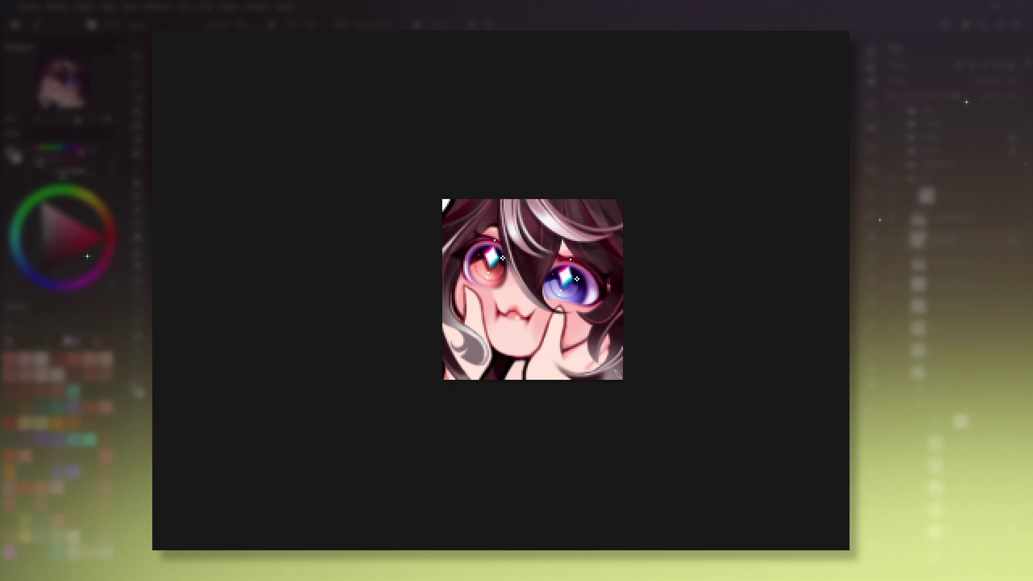
left_click_drag(629, 376, 671, 318)
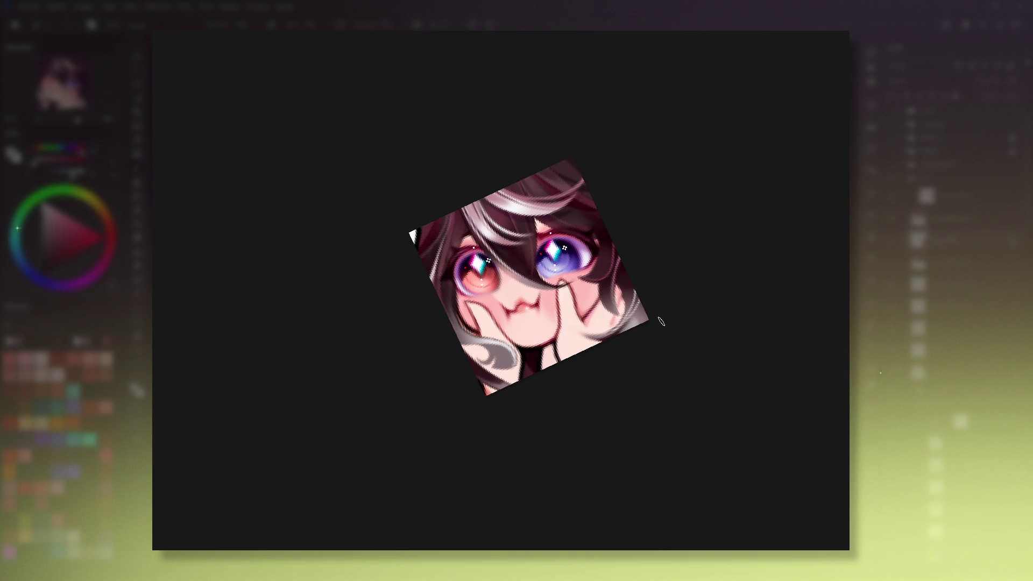
key("5")
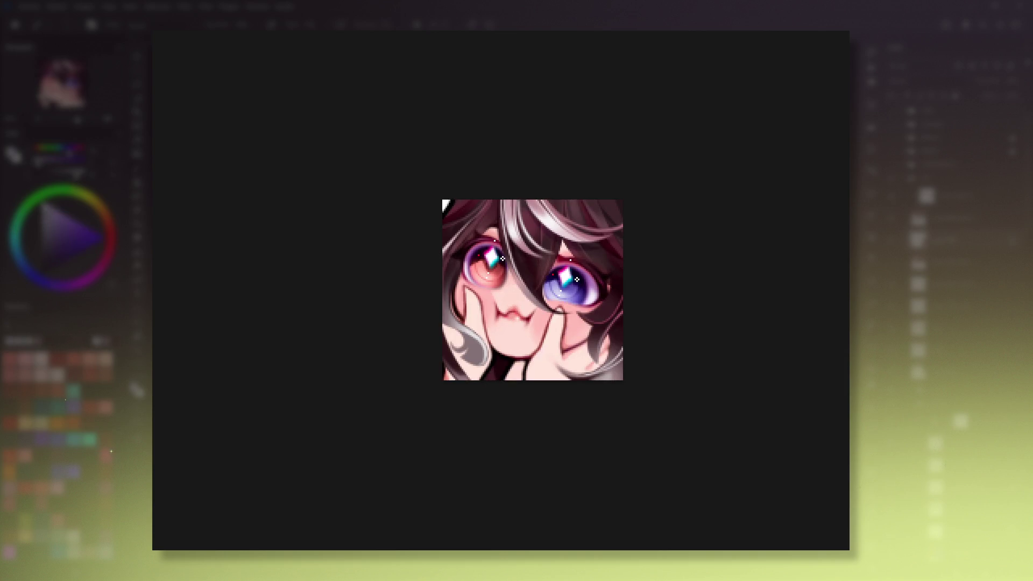
left_click_drag(630, 385, 402, 305)
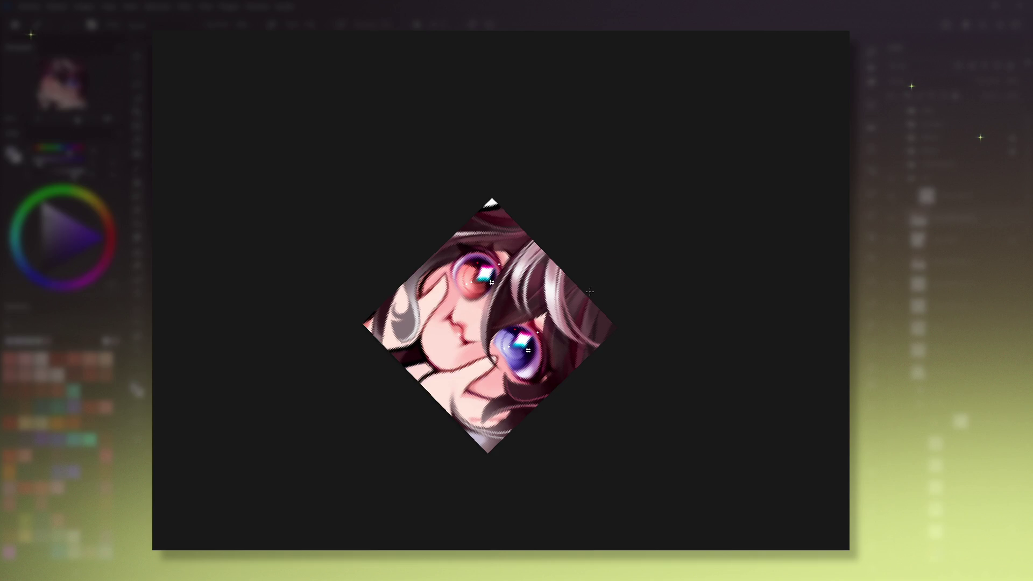
key("5")
key("6")
key("6")
key("6")
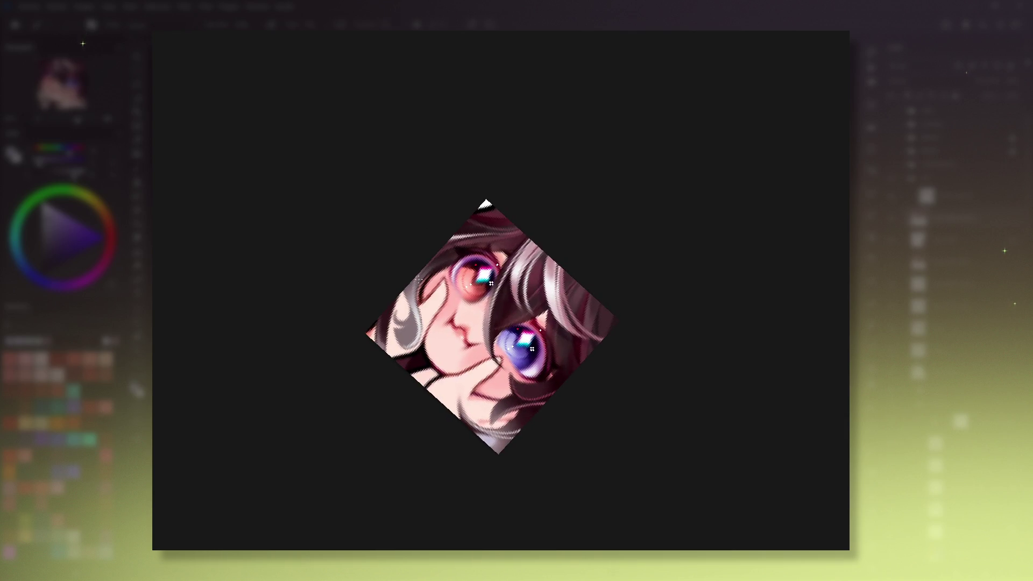
key("5")
key("6")
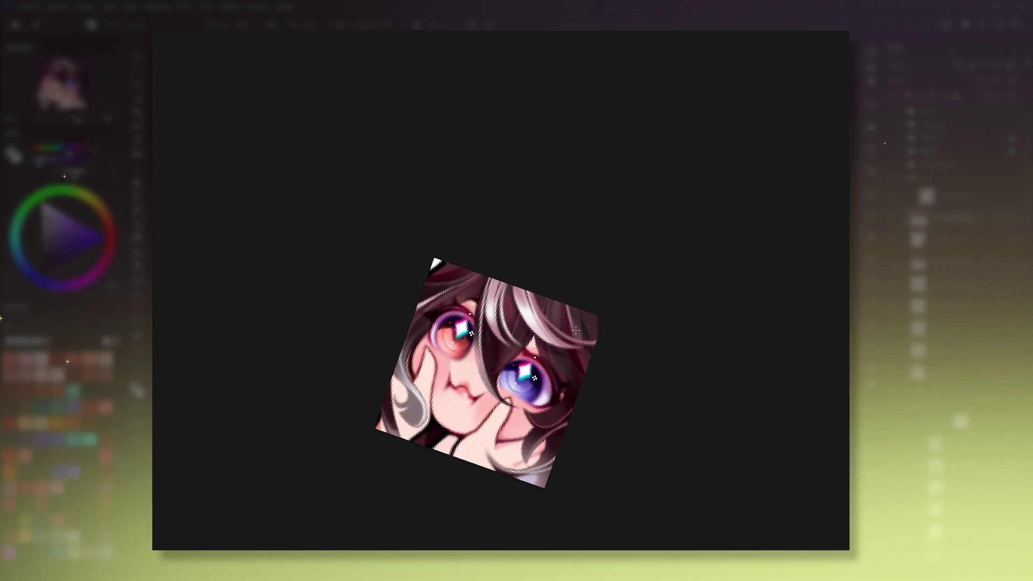
key("5")
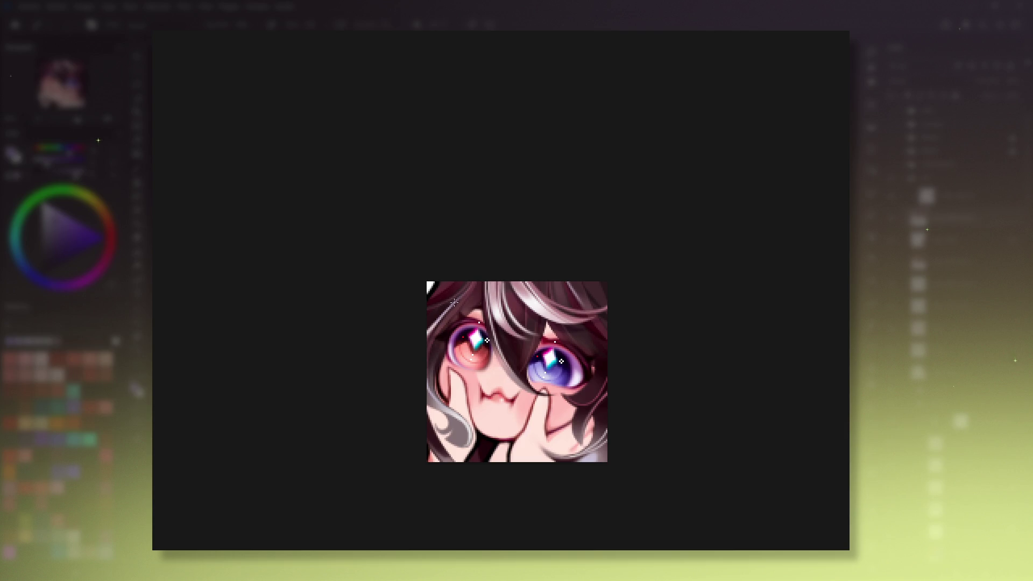
mouse_move(466, 291)
left_mouse_down()
mouse_move(648, 265)
mouse_move(631, 348)
left_mouse_up()
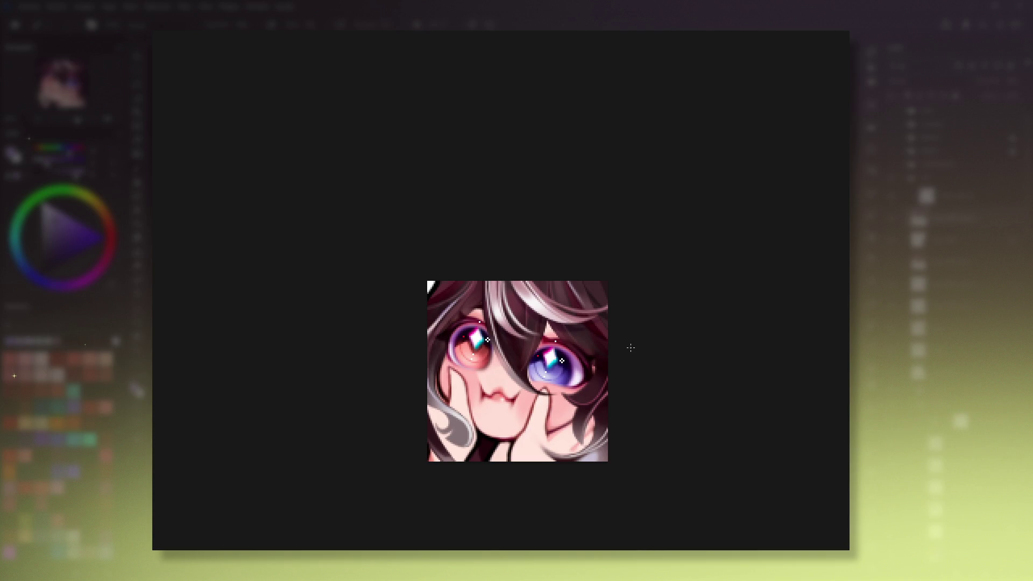
Recentre and straighten the view, then sample a reddish pink from the hair.
left_click_drag(631, 348, 640, 319)
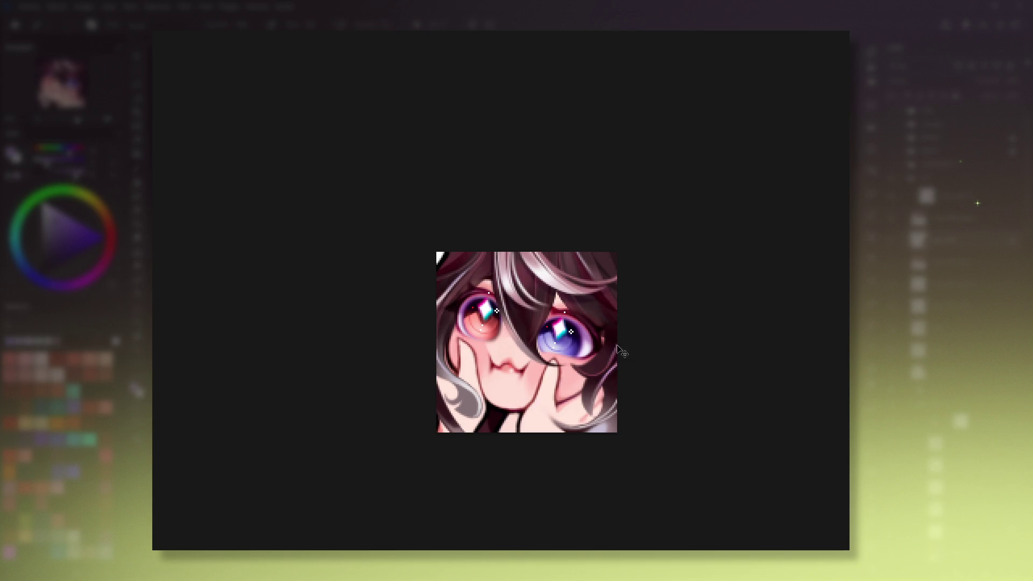
left_click_drag(657, 276, 664, 325)
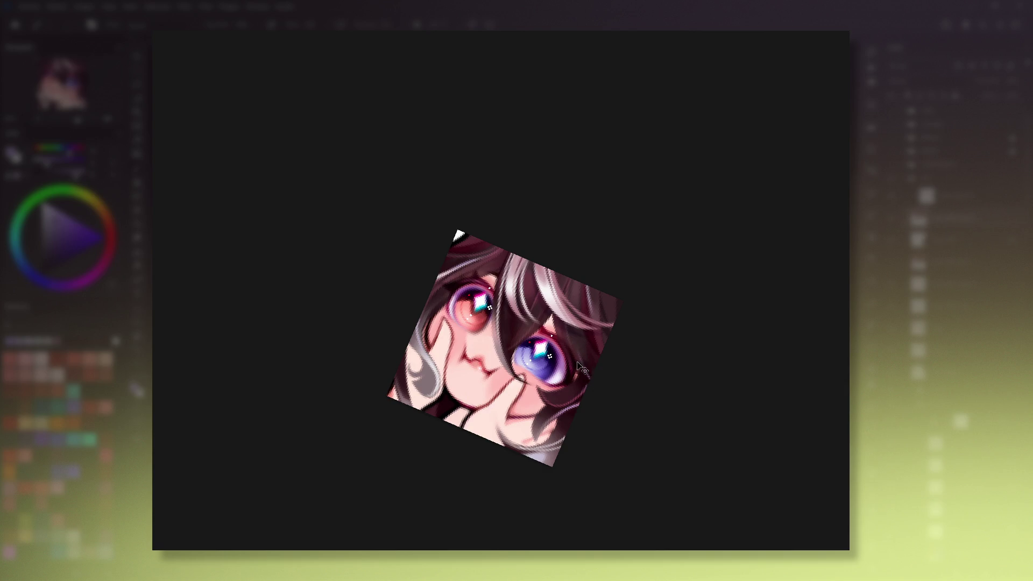
key("5")
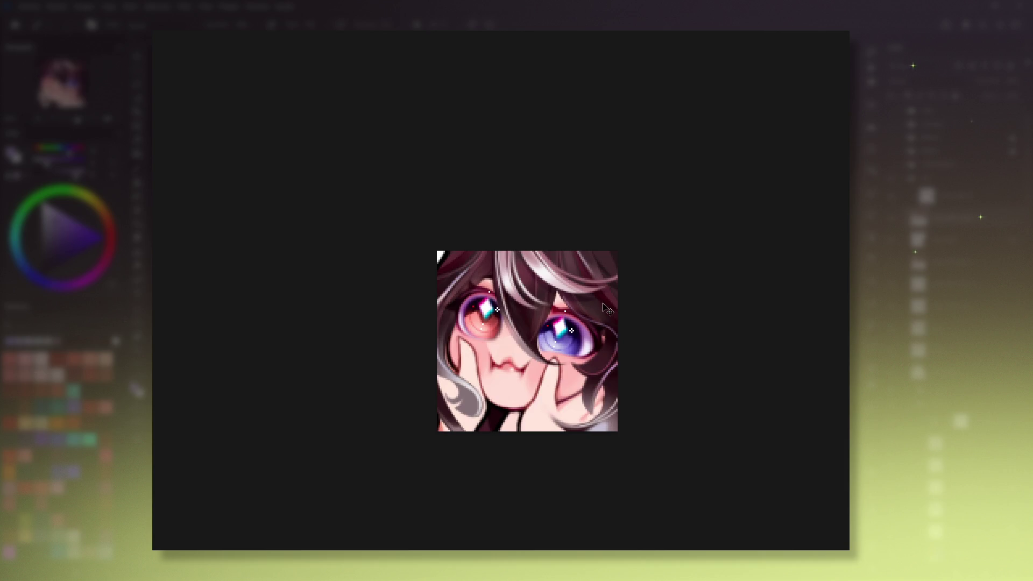
left_click(565, 380, "ctrl")
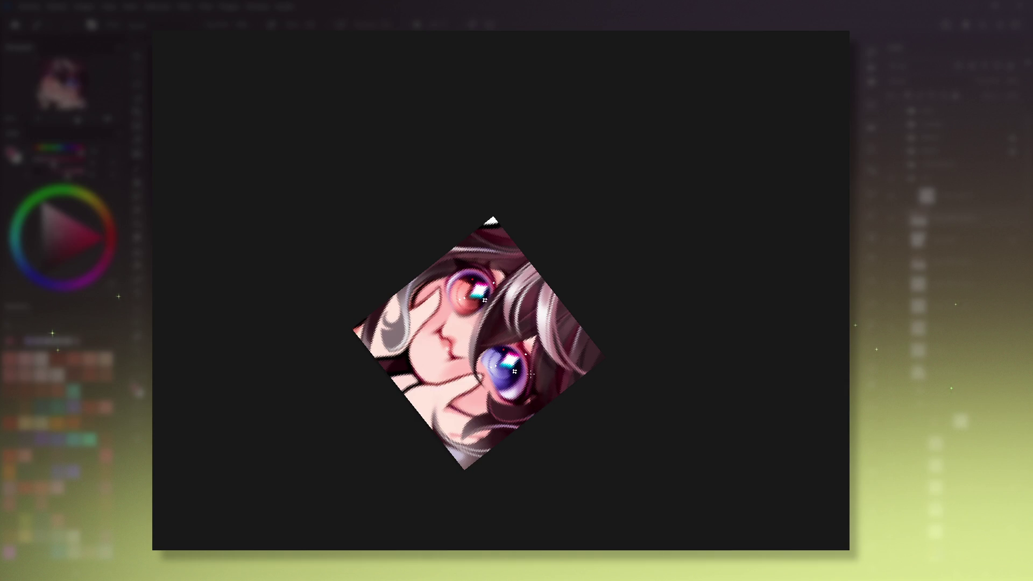
Undo twice, zoom out to preview small, and start a free transform pulling the lower-right corner inward.
key("ctrl+z")
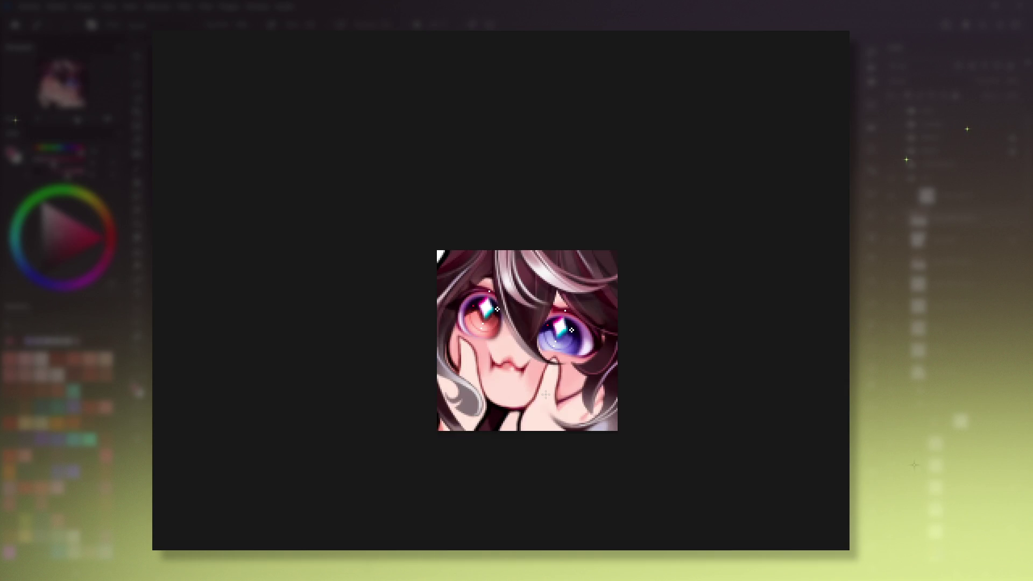
key("ctrl+z")
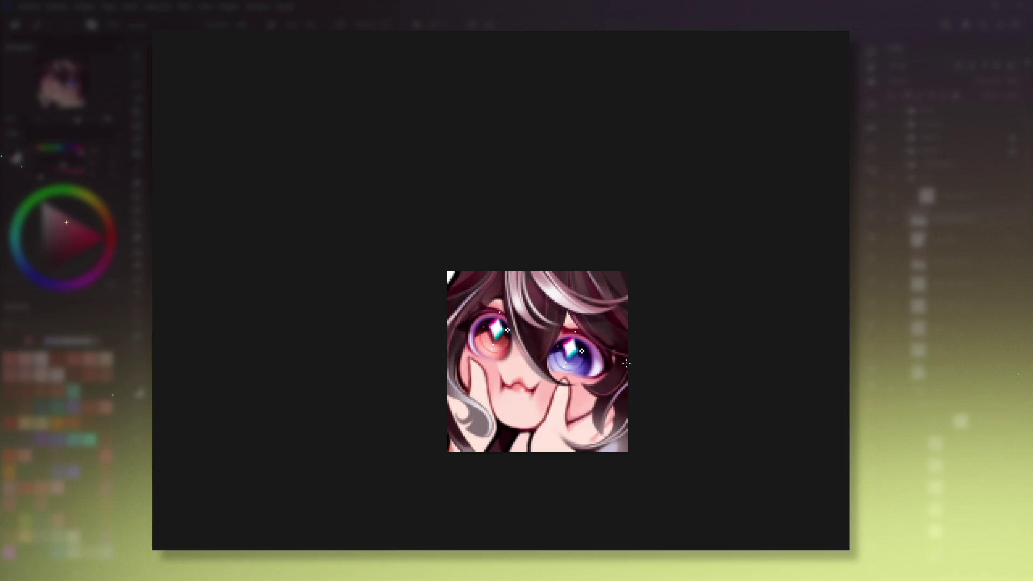
key("minus")
key("minus")
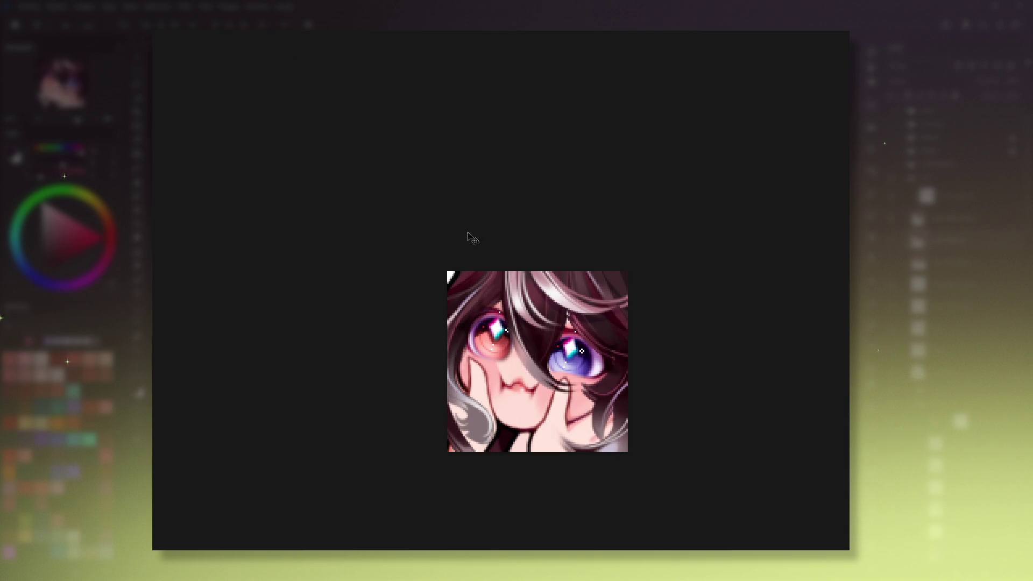
key("ctrl+t")
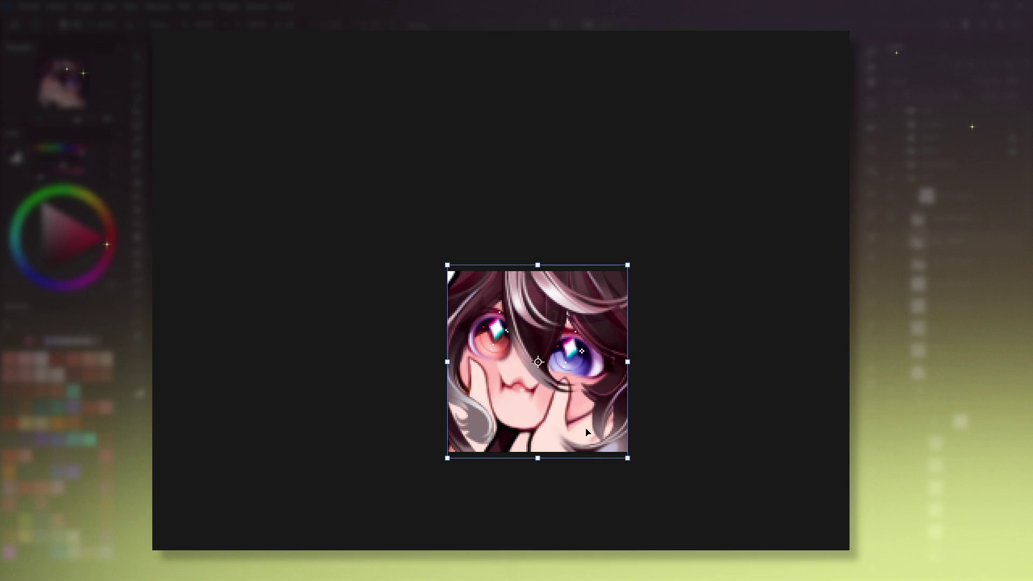
left_click_drag(625, 459, 619, 457)
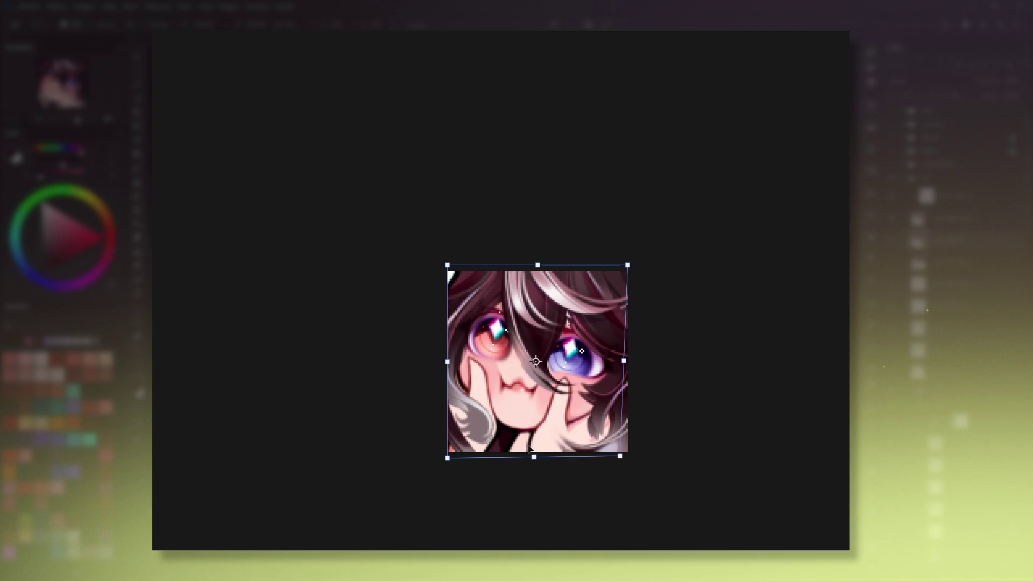
Test skewing the lower-left corner, cancel the transform, and adjust the brush size.
left_click_drag(451, 459, 444, 455)
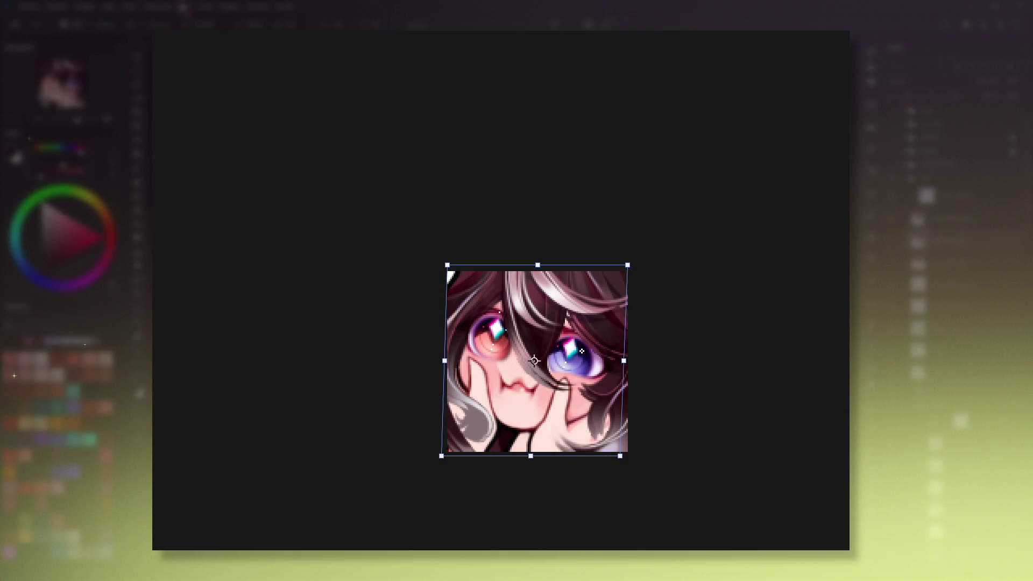
key("Escape")
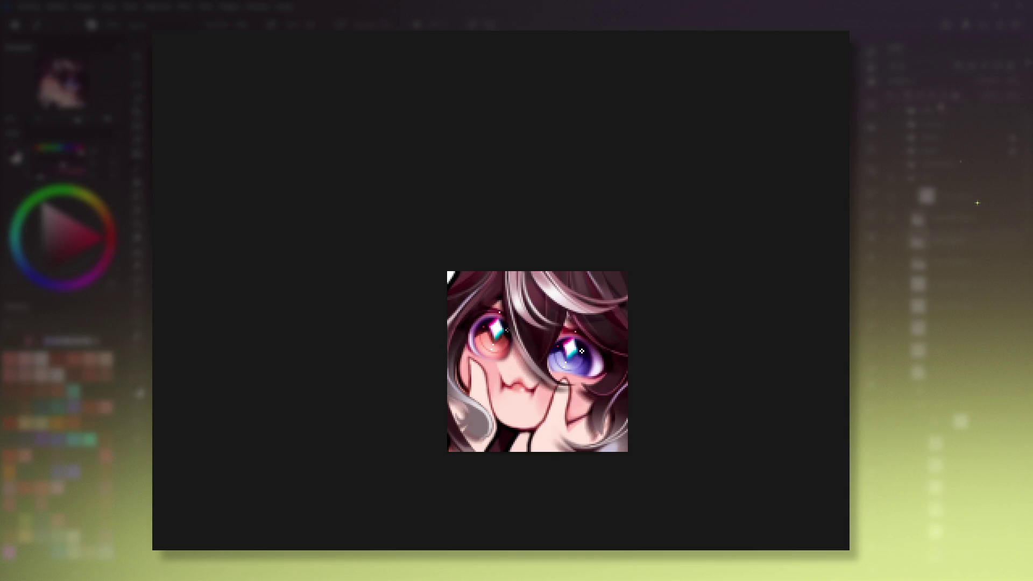
left_click_drag(641, 389, 698, 389, "shift")
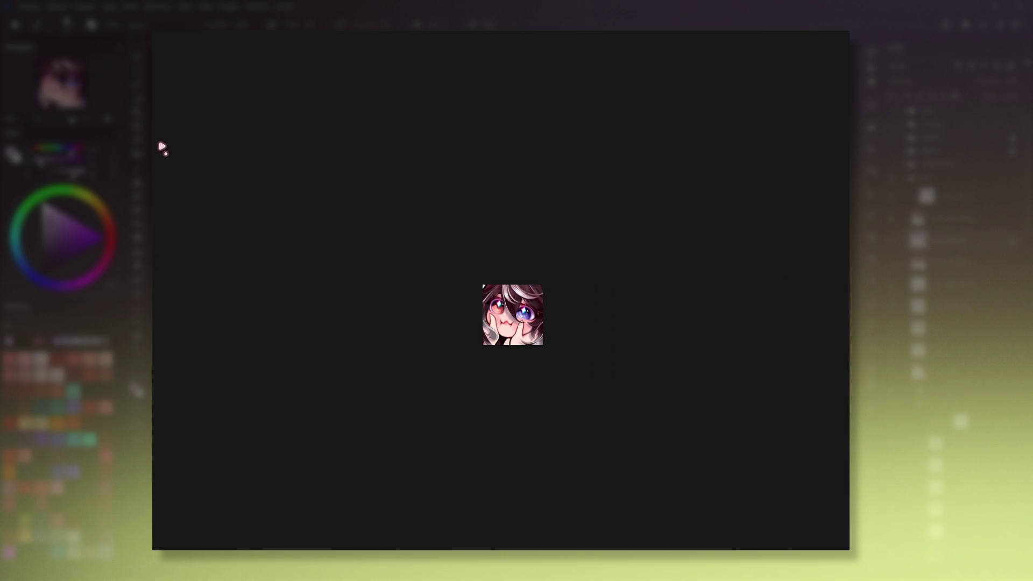
Zoom in and pan, sample the hair's dark red, then zoom out and back in to review.
key("plus")
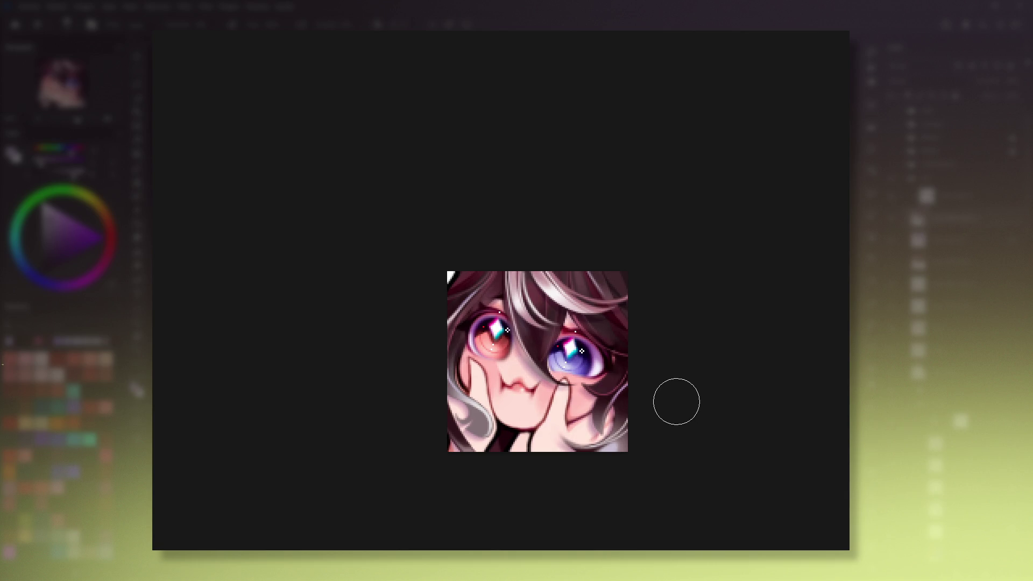
left_click_drag(609, 319, 591, 305)
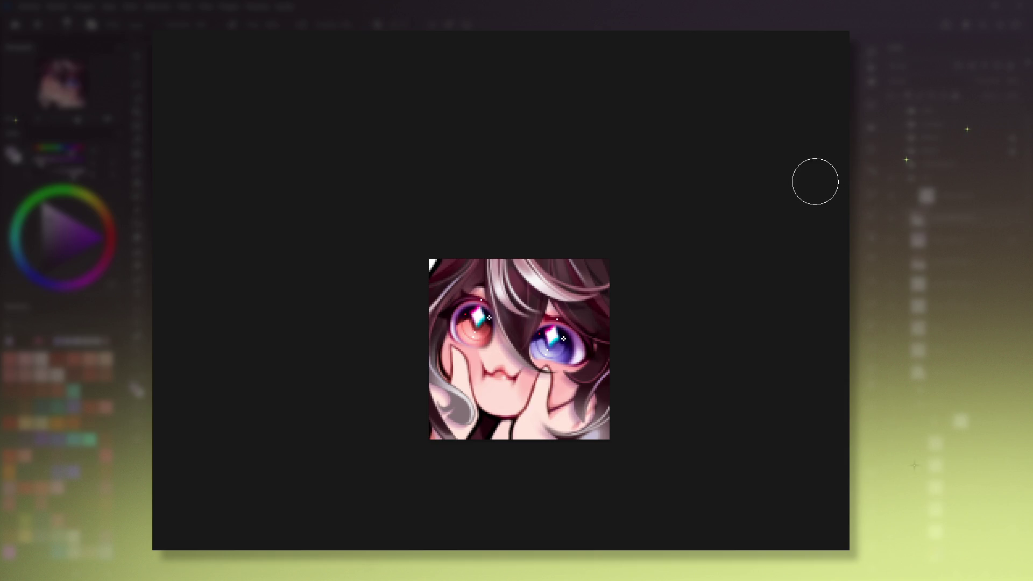
scroll(607, 256, "down", 1)
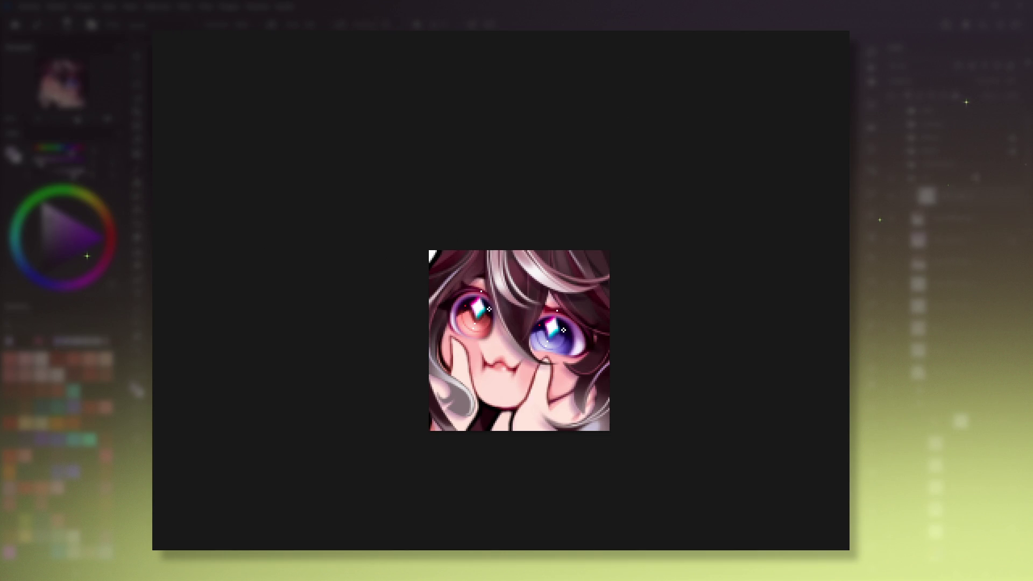
left_click(605, 284, "ctrl")
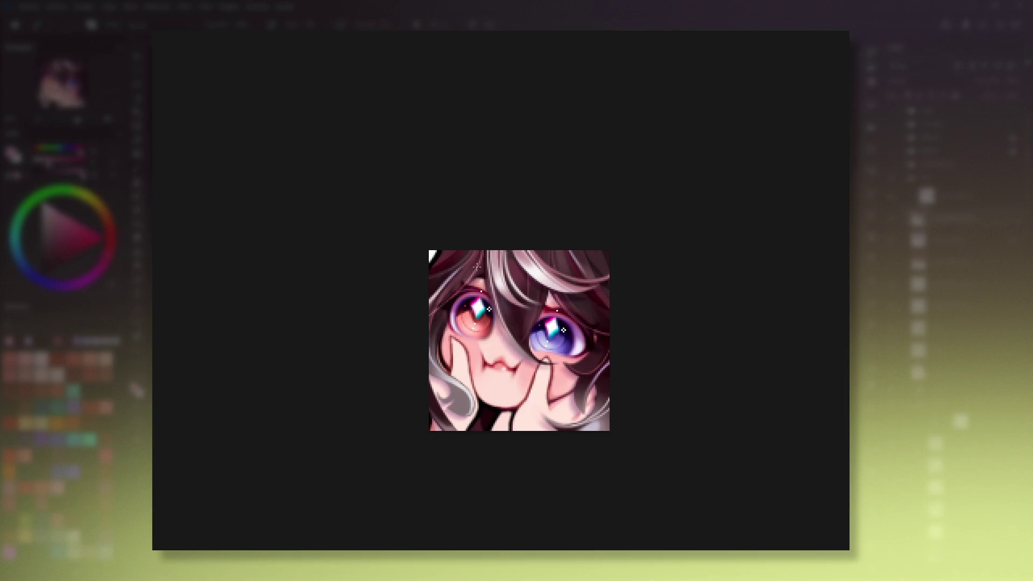
key("minus")
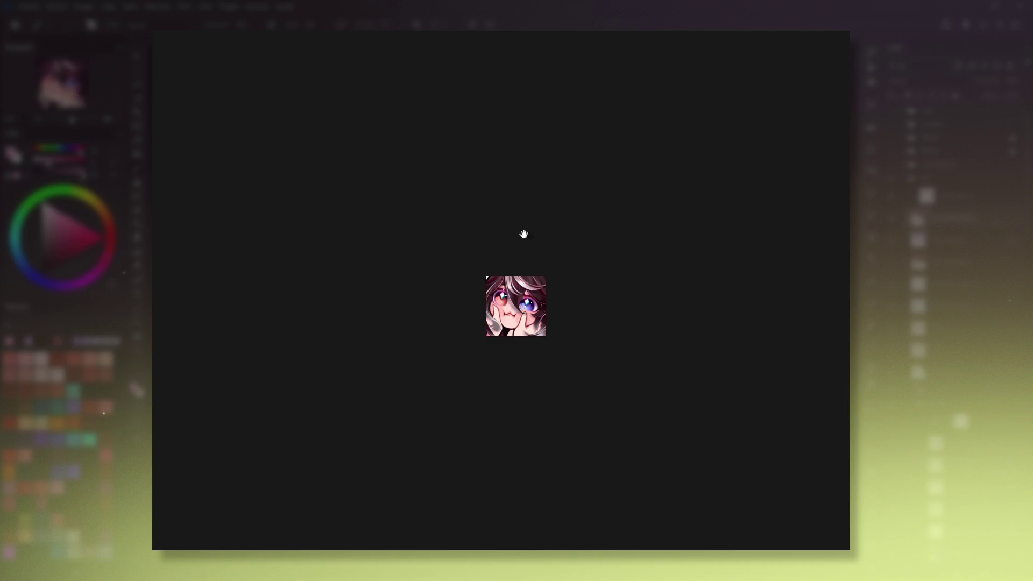
key("plus")
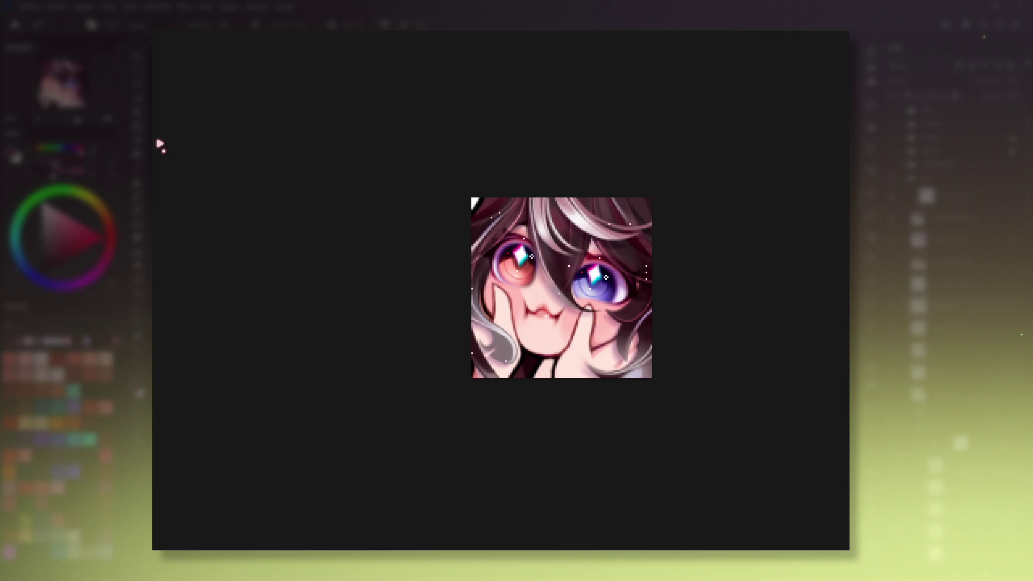
key("ctrl+plus")
key("ctrl+plus")
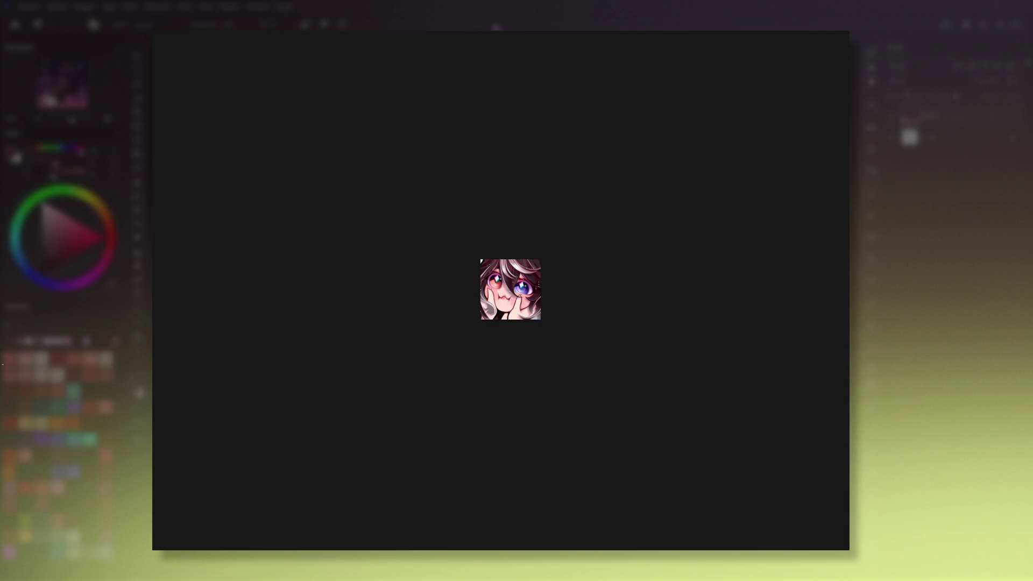
scroll(547, 284, "up", 5)
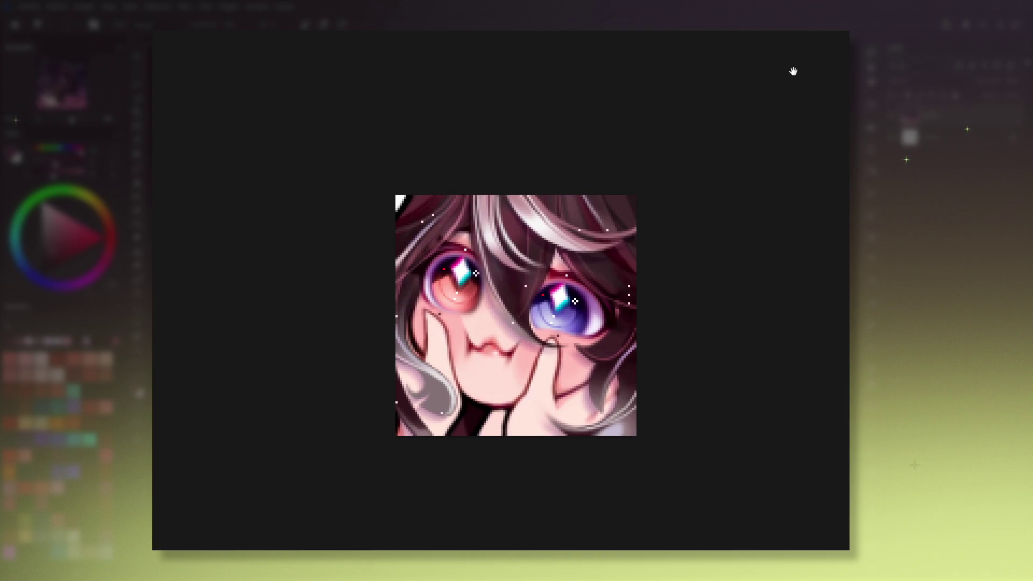
With the brush, rotate the view, paint over the white edge gap, then straighten and pick a maroon.
left_click(141, 170)
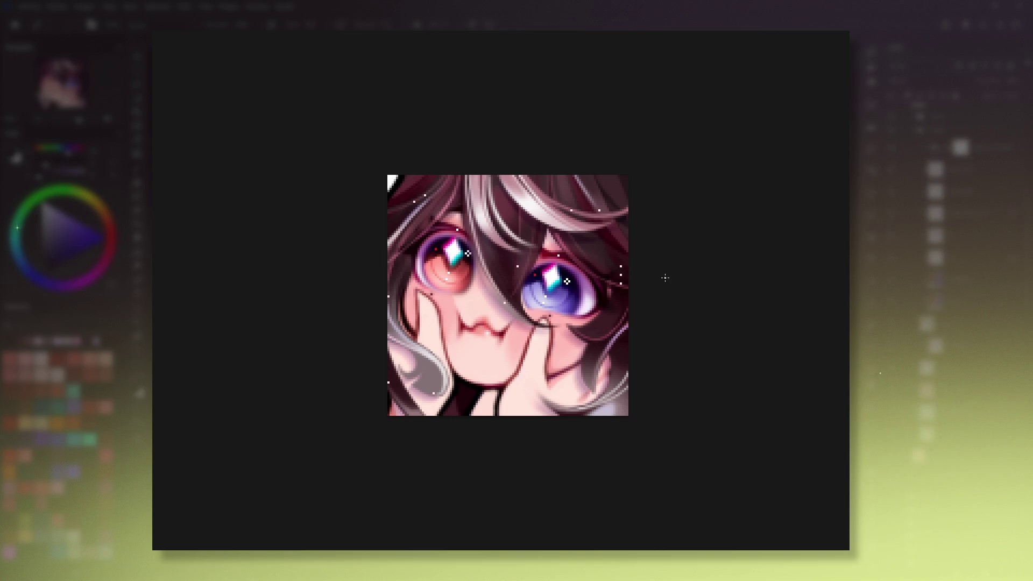
left_click_drag(536, 367, 553, 391)
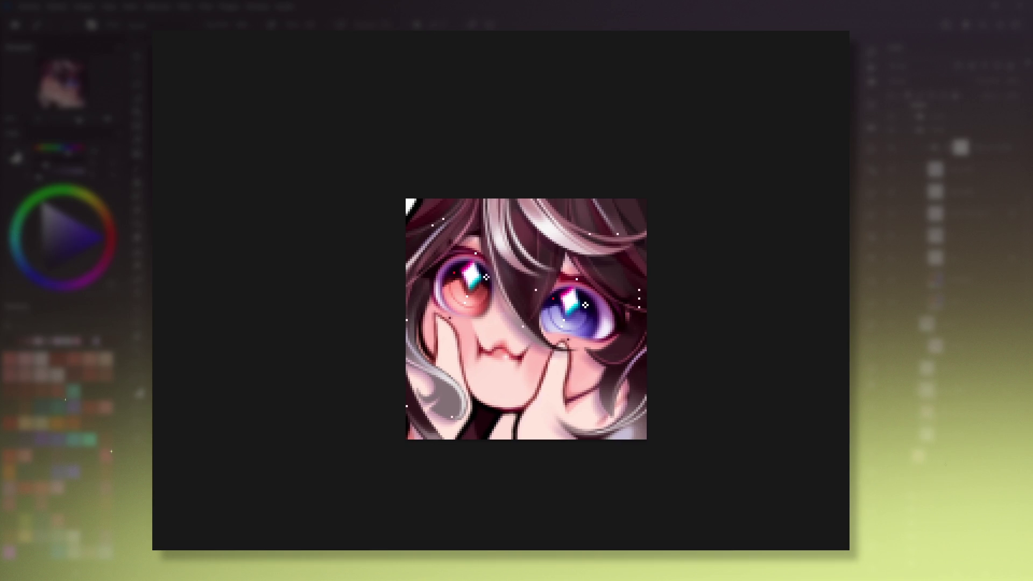
left_click_drag(675, 416, 536, 307)
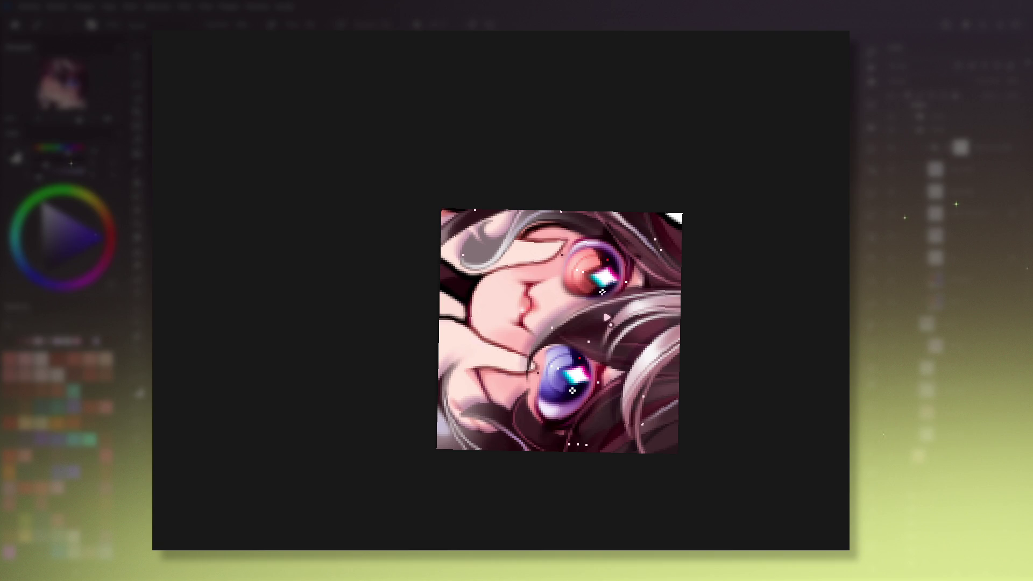
left_click_drag(604, 314, 665, 340)
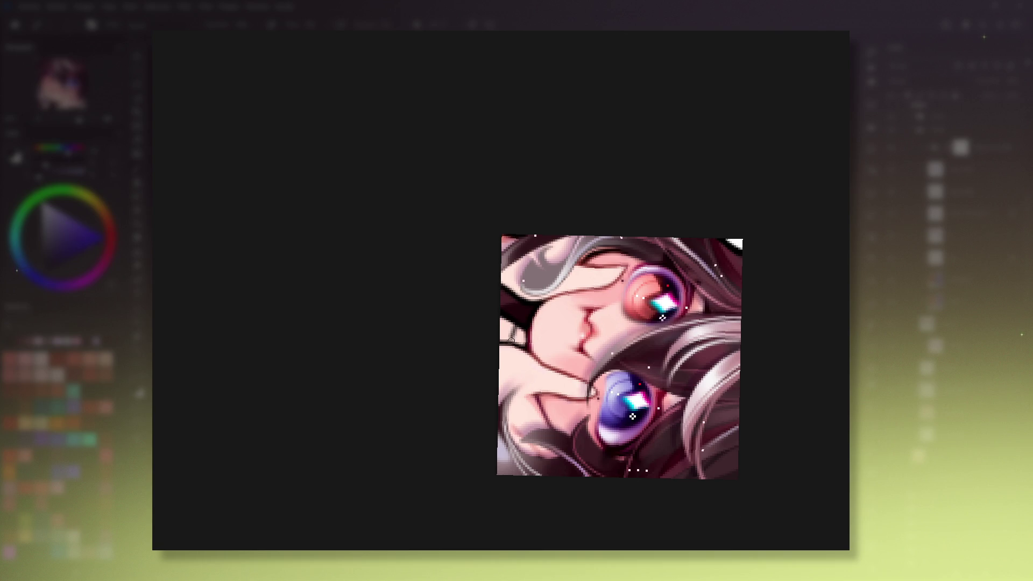
left_click_drag(515, 334, 514, 328)
key("5")
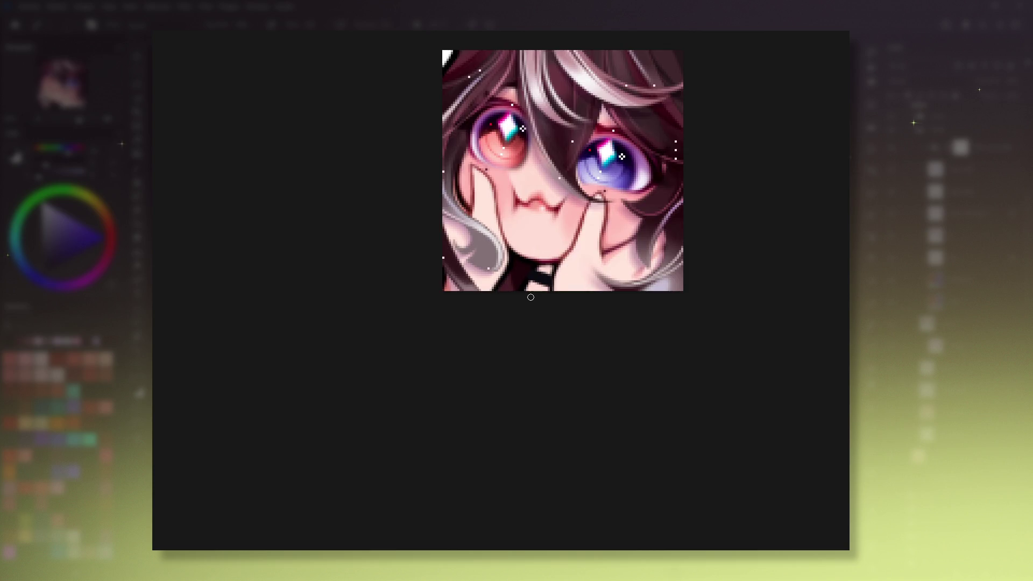
left_click(528, 282, "ctrl")
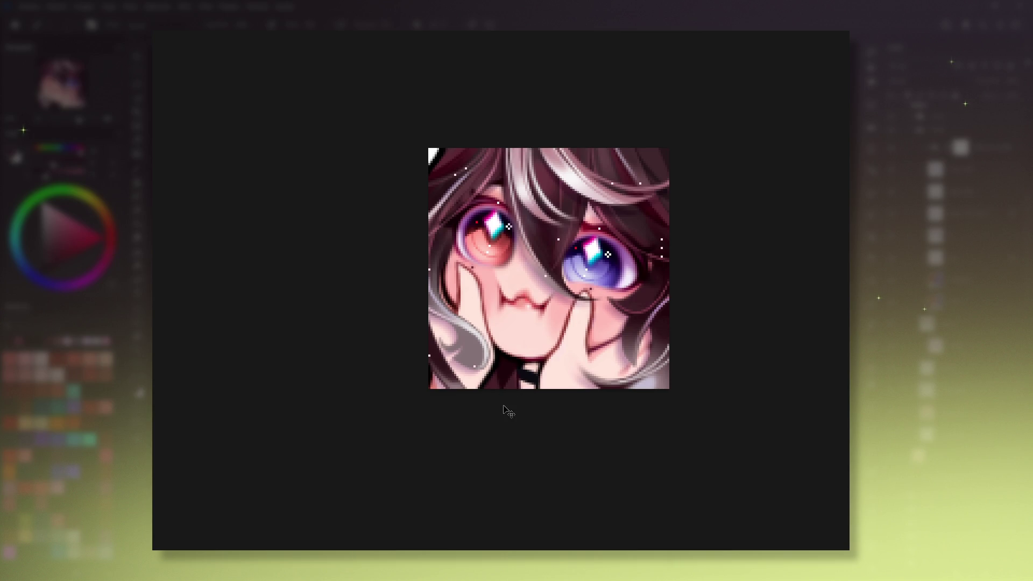
Compare the emote zoomed out and back in, previewing it near actual size.
key("minus")
key("minus")
key("minus")
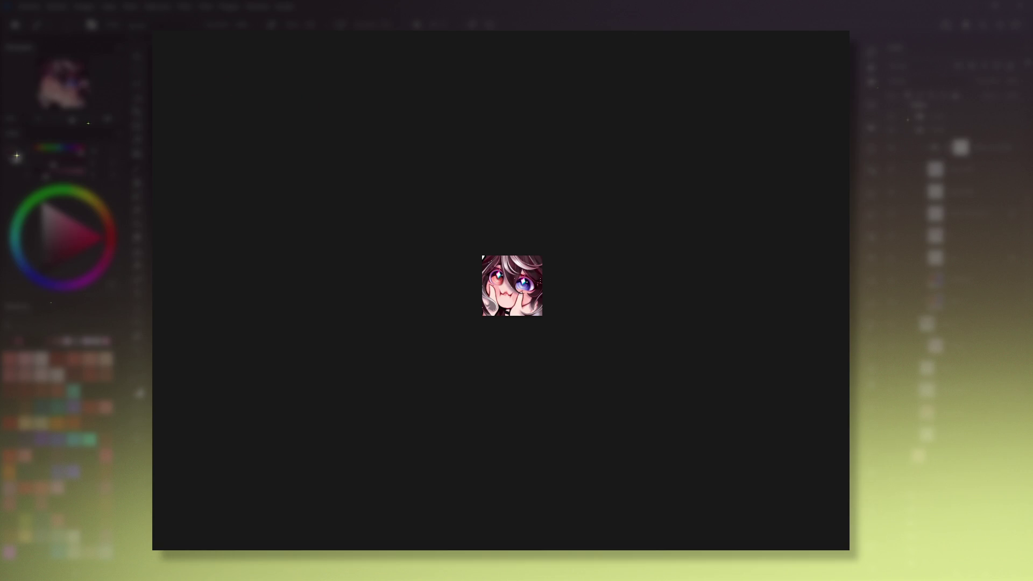
key("plus")
key("plus")
key("plus")
key("plus")
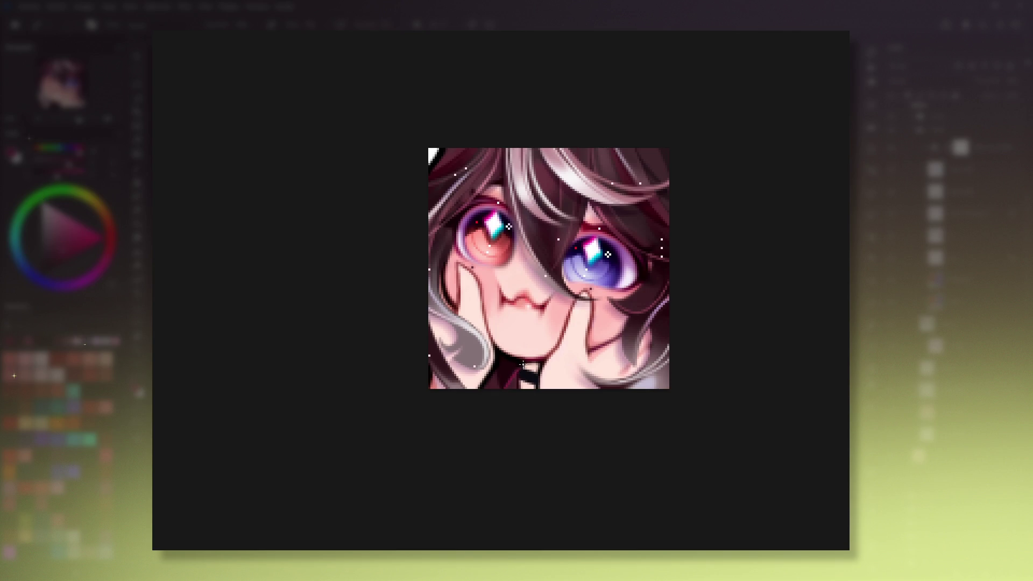
key("1")
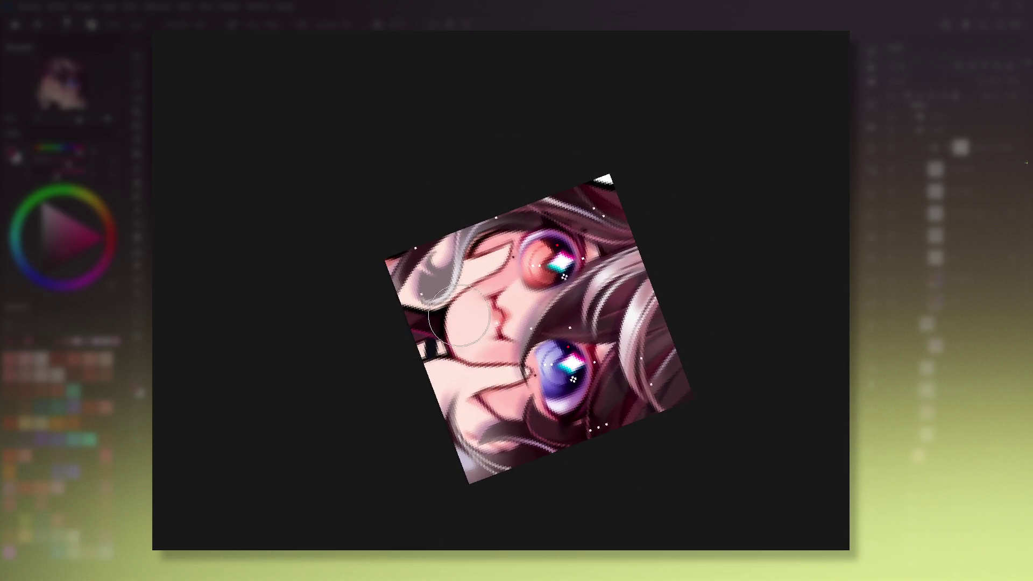
key("h")
Sample a blue-purple from the eye and show the emote upright at 100%.
left_click(429, 345, "ctrl")
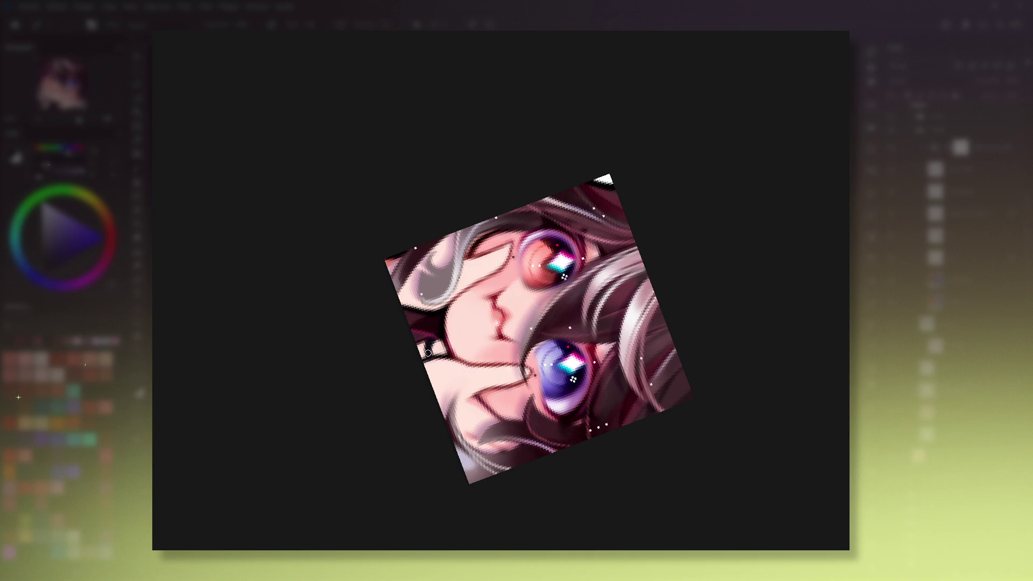
key("5")
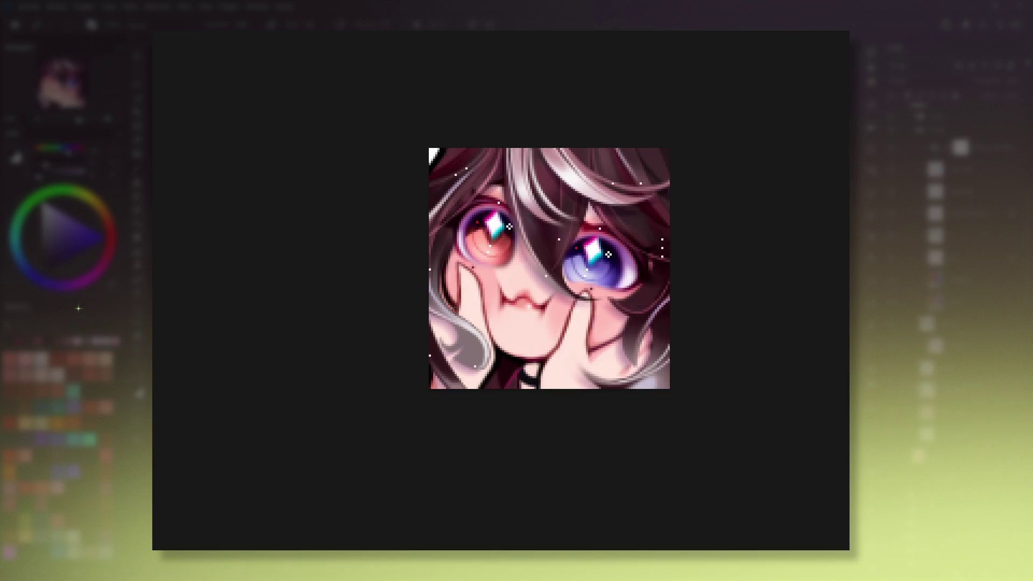
key("1")
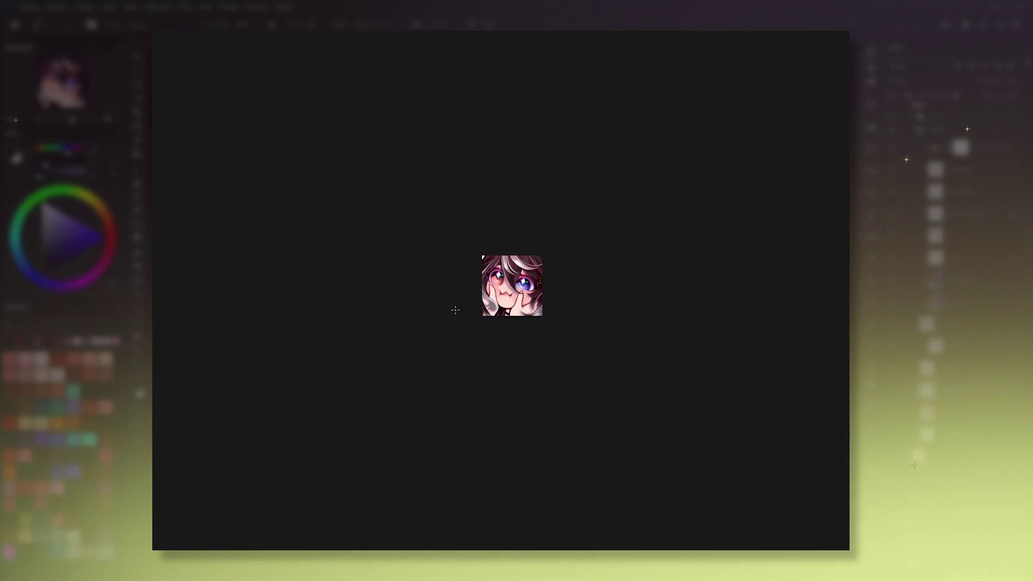
Zoom in, sample a magenta-red from the artwork with Ctrl-click, then zoom back out.
scroll(497, 301, "up", 3)
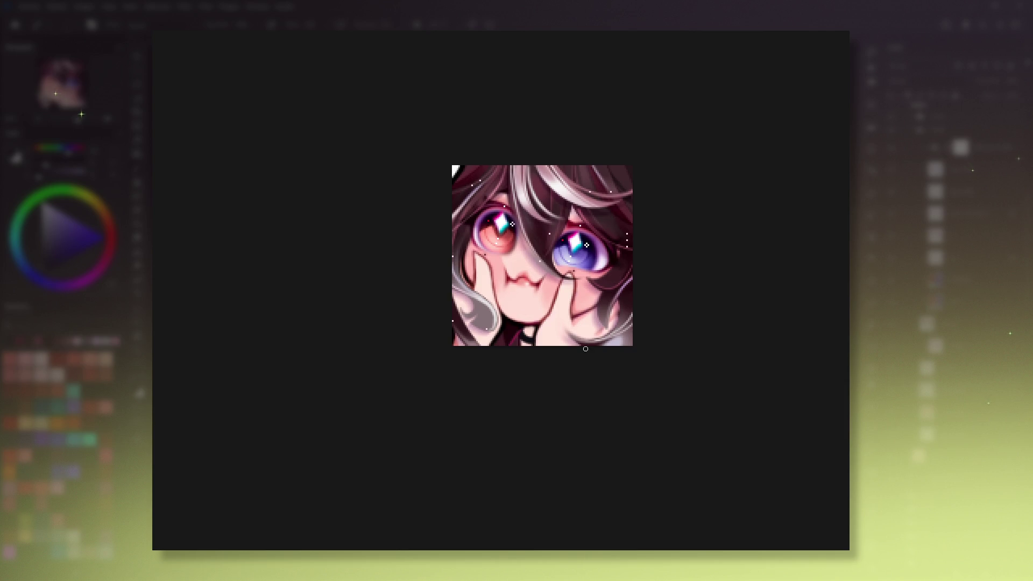
left_click_drag(585, 349, 587, 371)
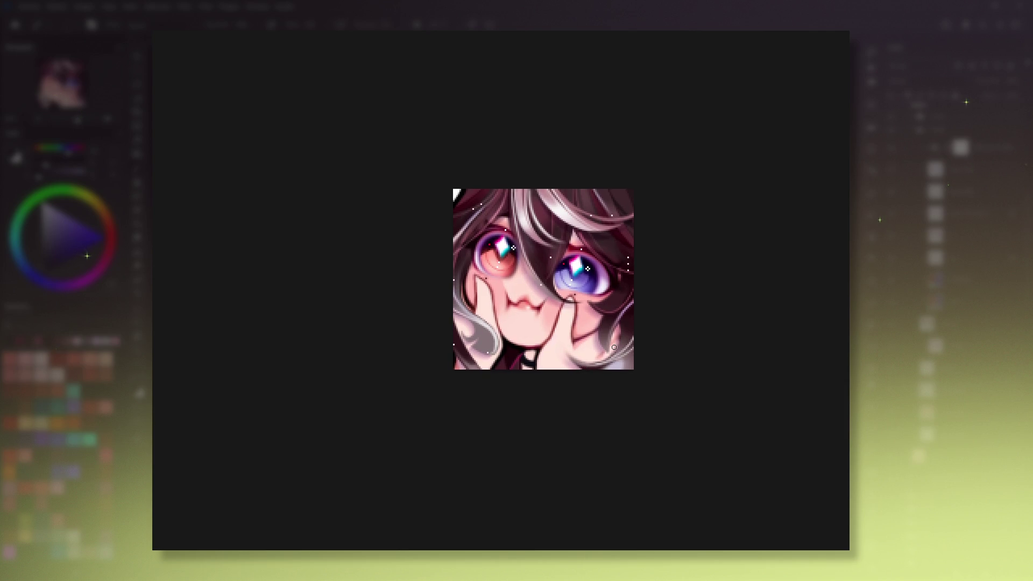
scroll(607, 372, "up", 1)
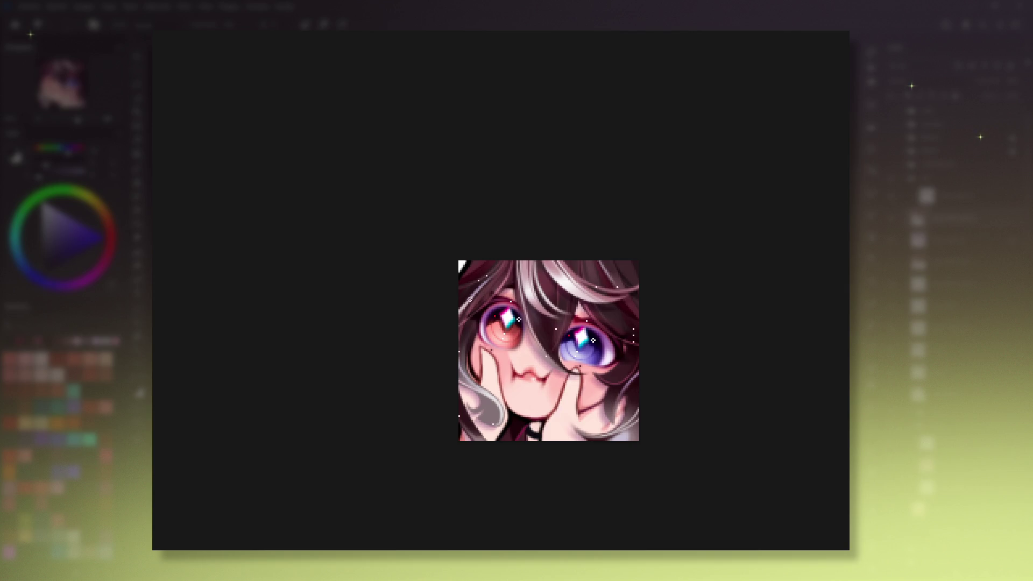
left_click(532, 274, "ctrl")
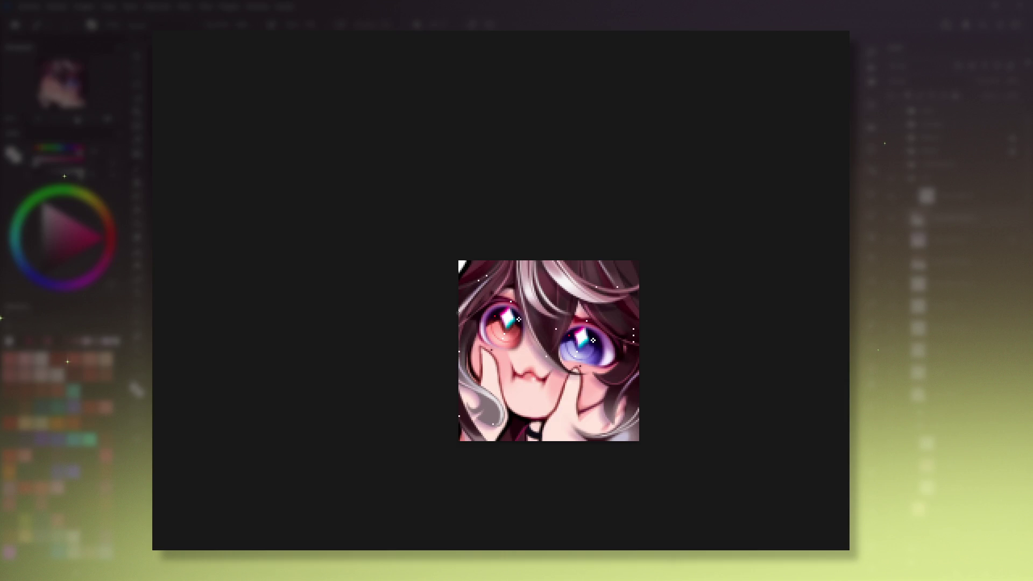
scroll(503, 262, "down", 3)
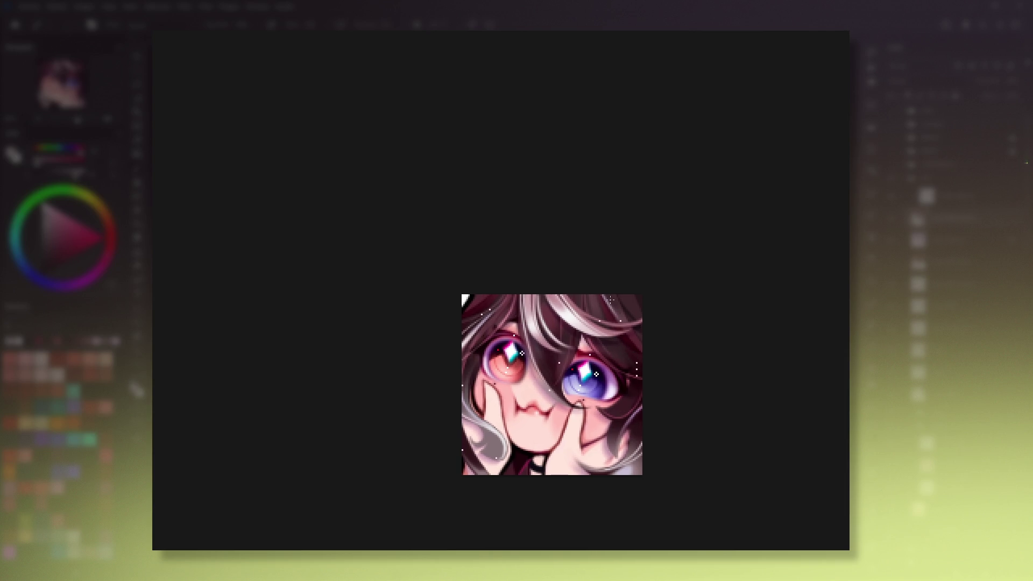
Tilt the view to inspect the emote, reset it upright, and sample magenta from the artwork.
left_click(619, 303, "ctrl")
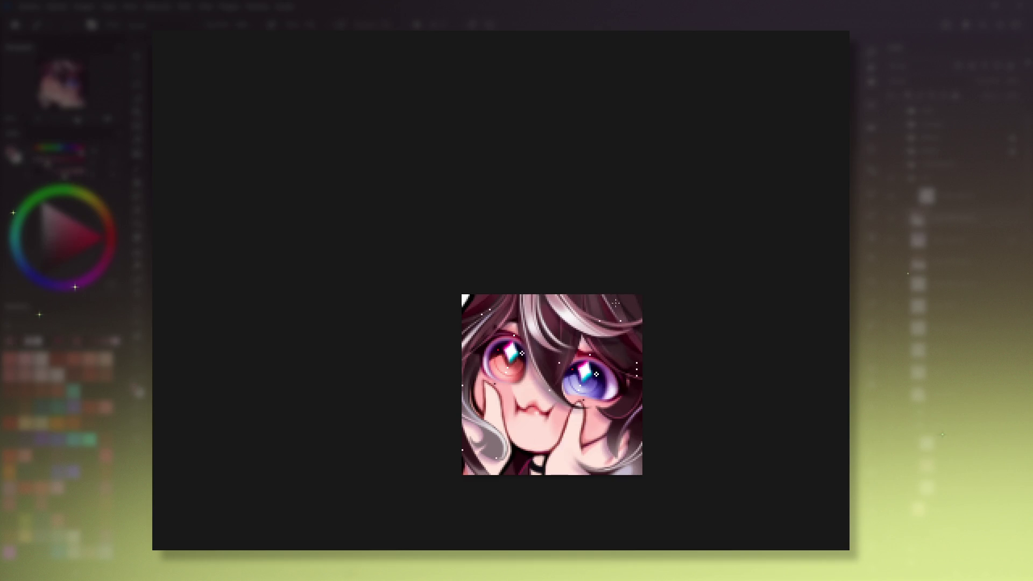
left_click_drag(650, 442, 635, 384)
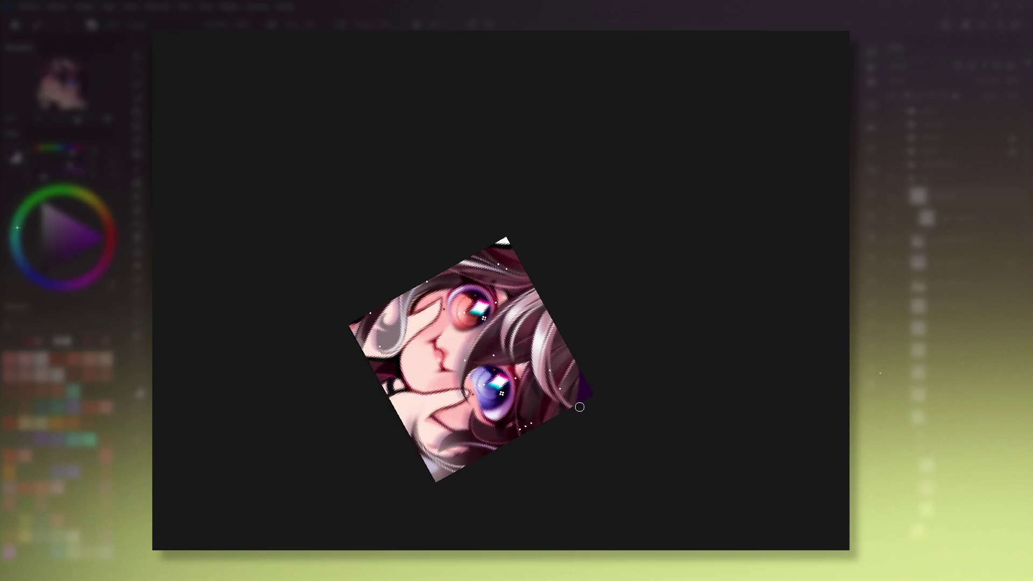
left_click_drag(619, 414, 659, 213)
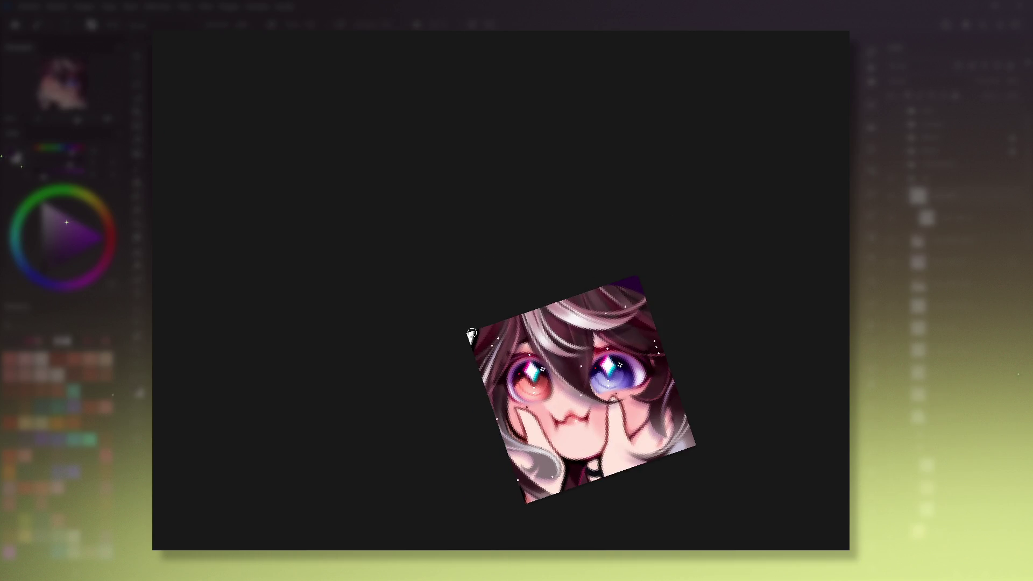
key("Escape")
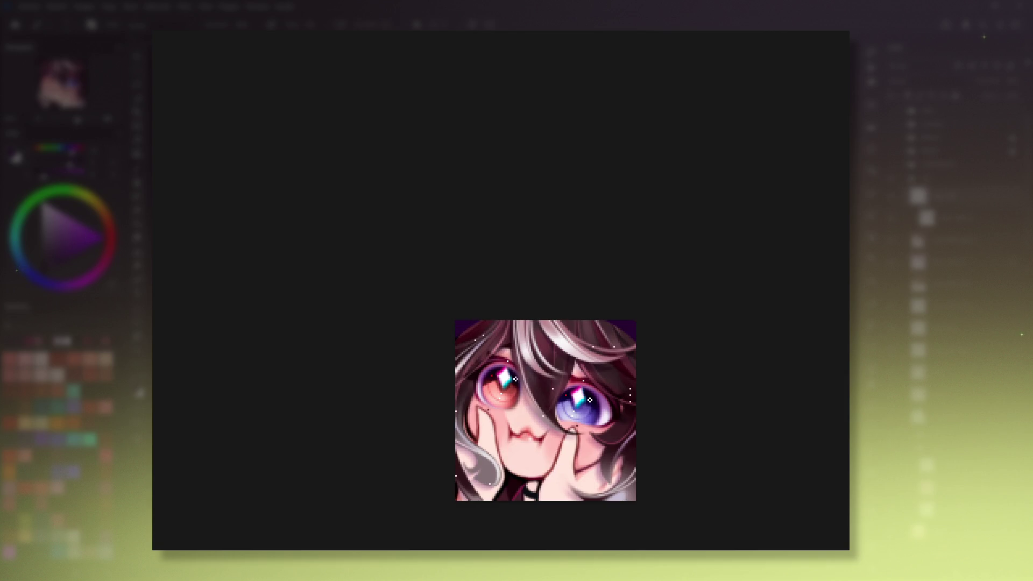
left_click(461, 336, "ctrl")
key("p")
left_click(691, 73, "ctrl")
Paint a bright magenta patch on the top-left corner, undoing the stray strokes.
left_click(461, 326)
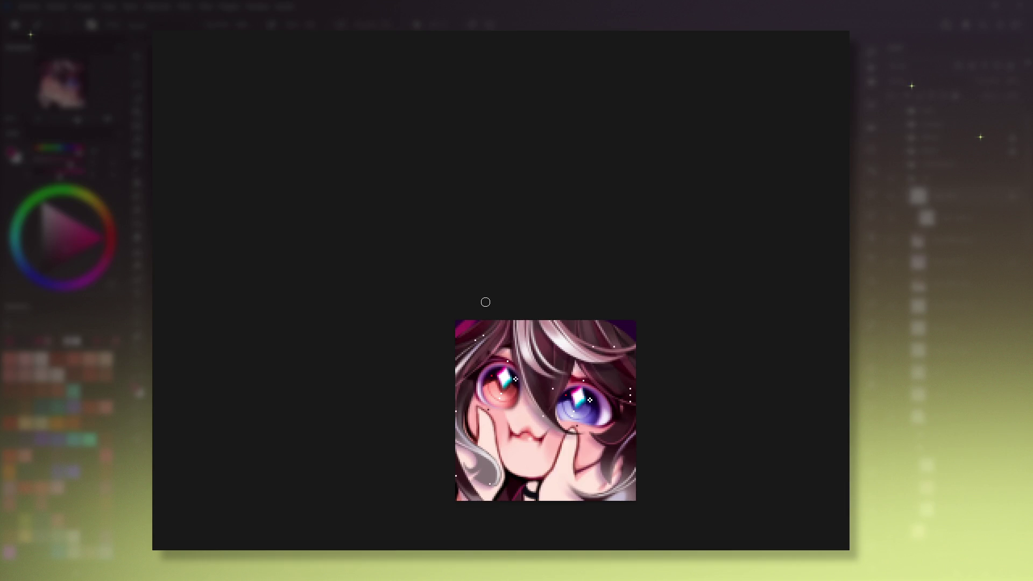
key("ctrl+z")
left_click_drag(496, 339, 474, 345)
key("ctrl+z")
left_click(438, 329)
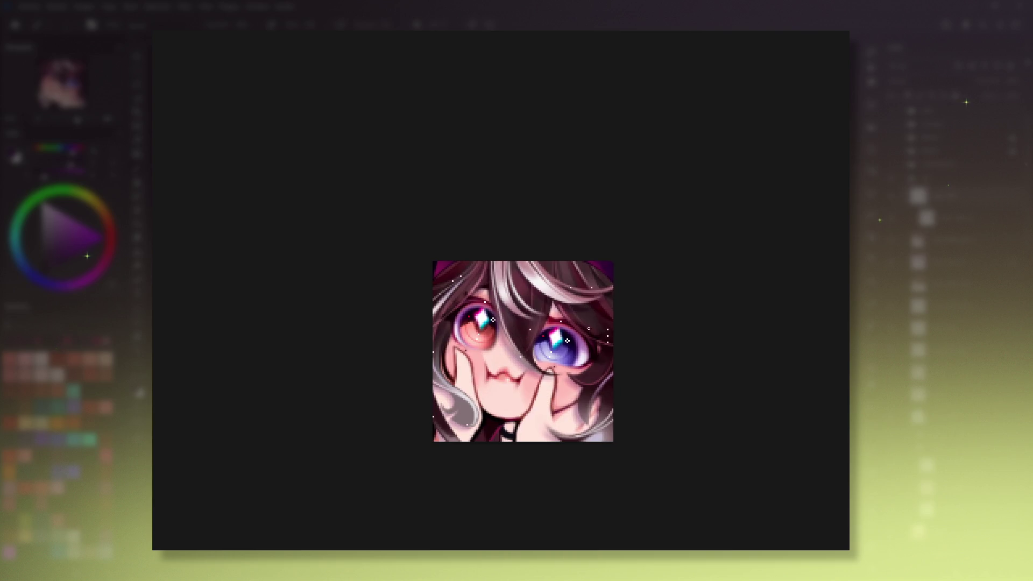
left_click(584, 344)
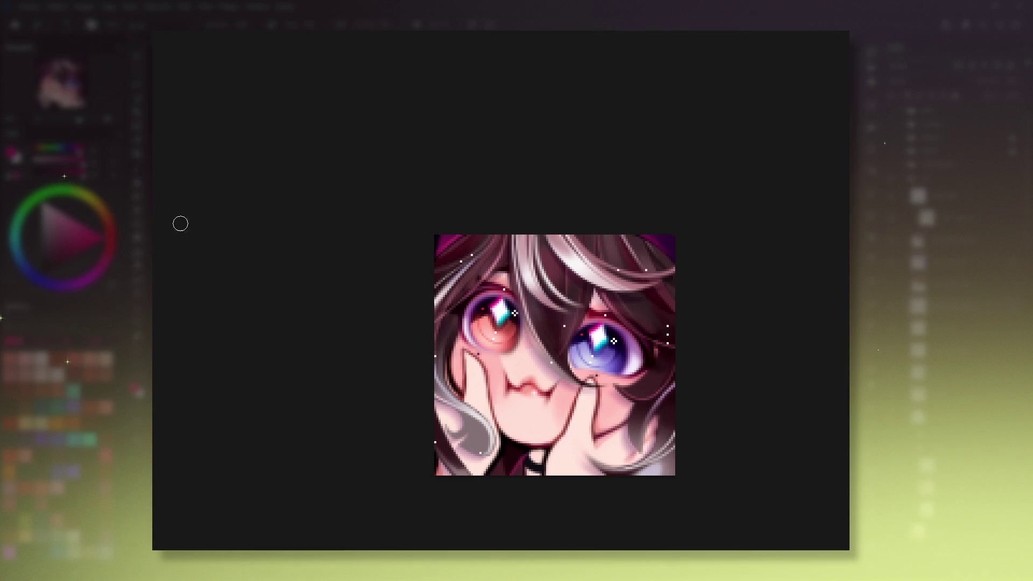
left_click_drag(478, 317, 487, 307)
key("ctrl+z")
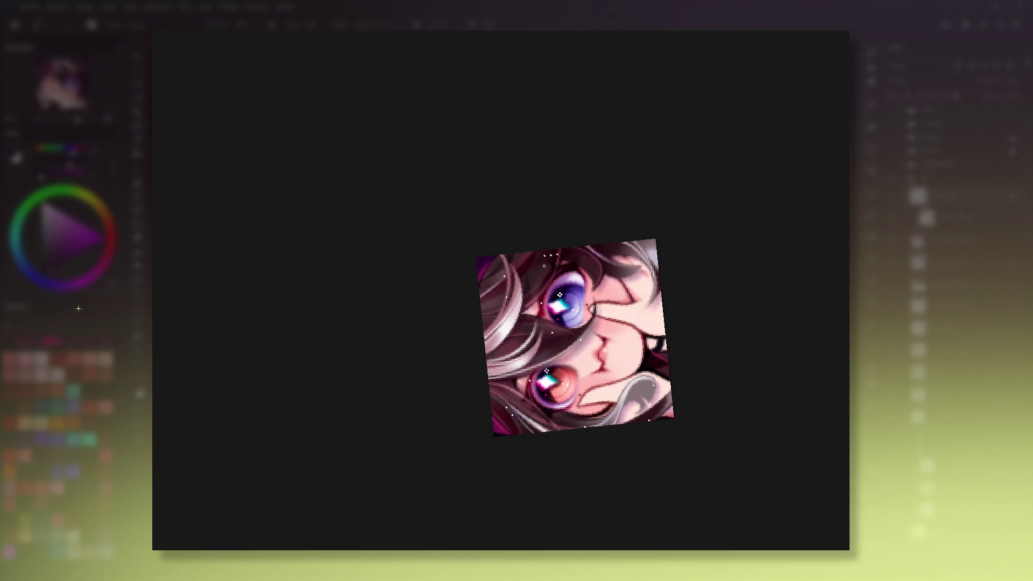
left_click(584, 268, "ctrl")
Sample a purple from the artwork, tilt and straighten the view, then zoom out.
left_click(485, 307, "ctrl")
left_click(482, 310, "ctrl")
key("5")
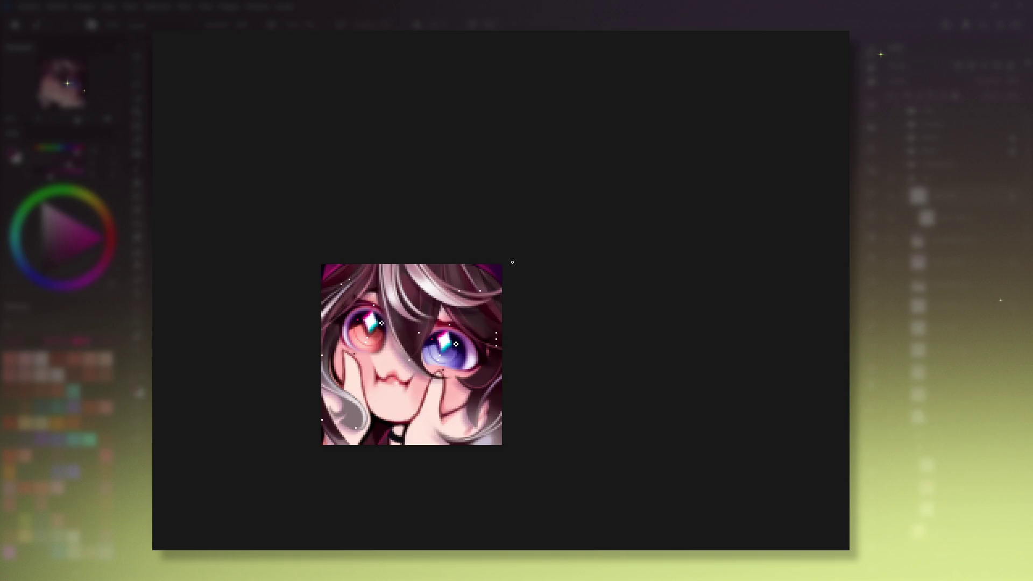
mouse_move(613, 316)
left_mouse_down()
mouse_move(531, 360)
mouse_move(580, 336)
left_mouse_up()
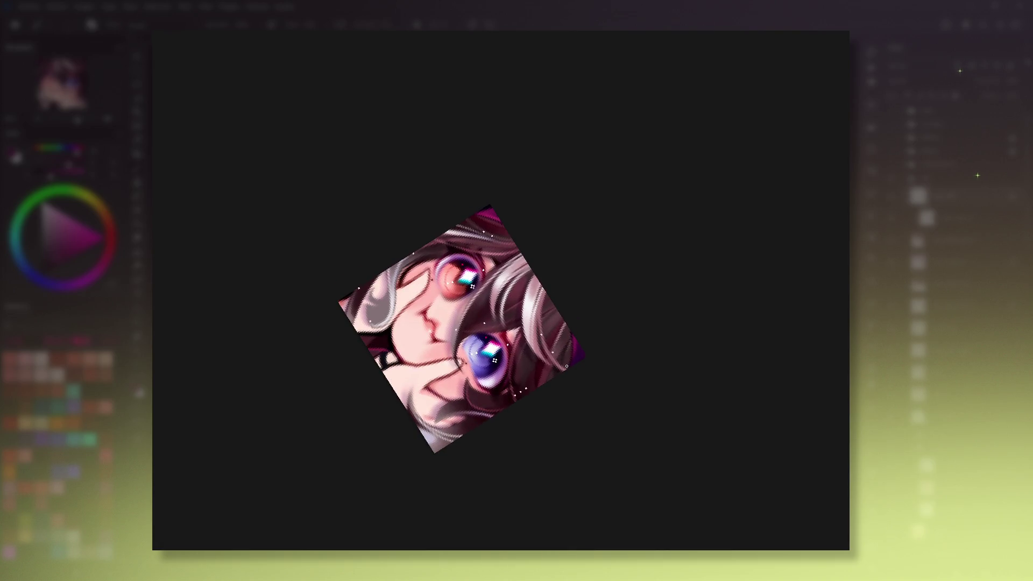
key("5")
scroll(575, 363, "down", 2)
scroll(575, 363, "down", 1)
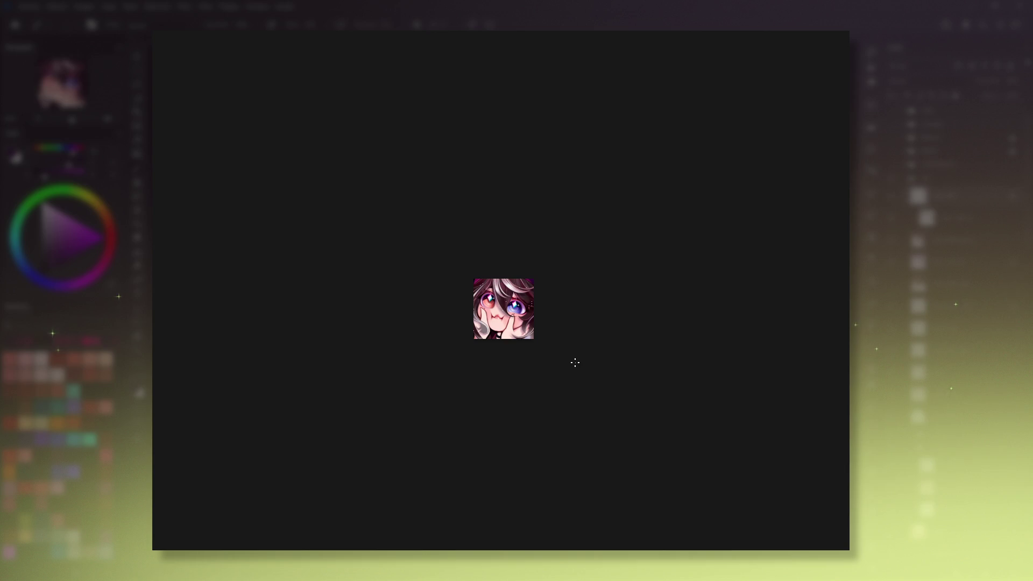
Preview the emote at tiny size, panning and switching between small and larger zooms.
left_click(111, 121)
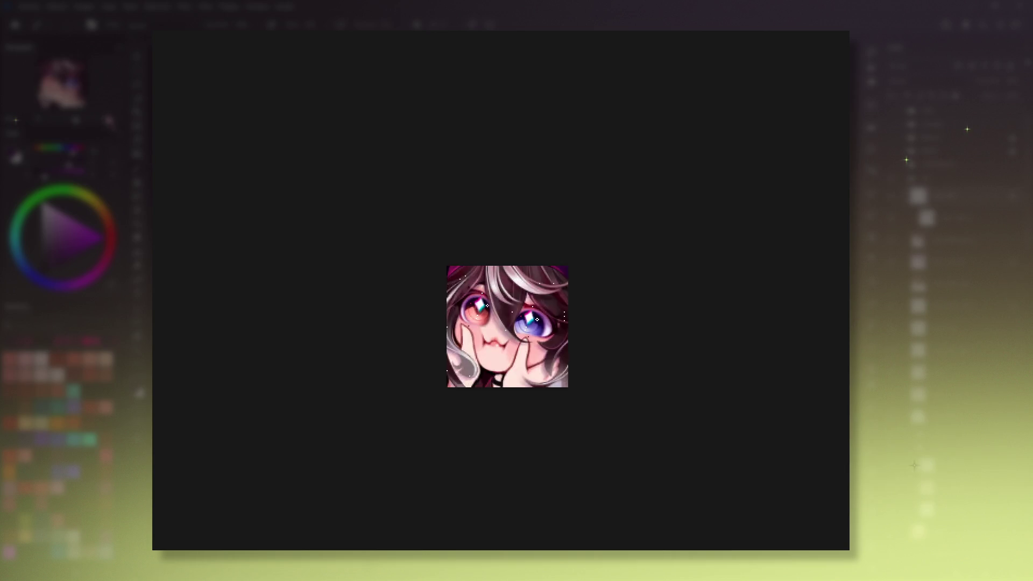
left_click_drag(509, 294, 531, 323)
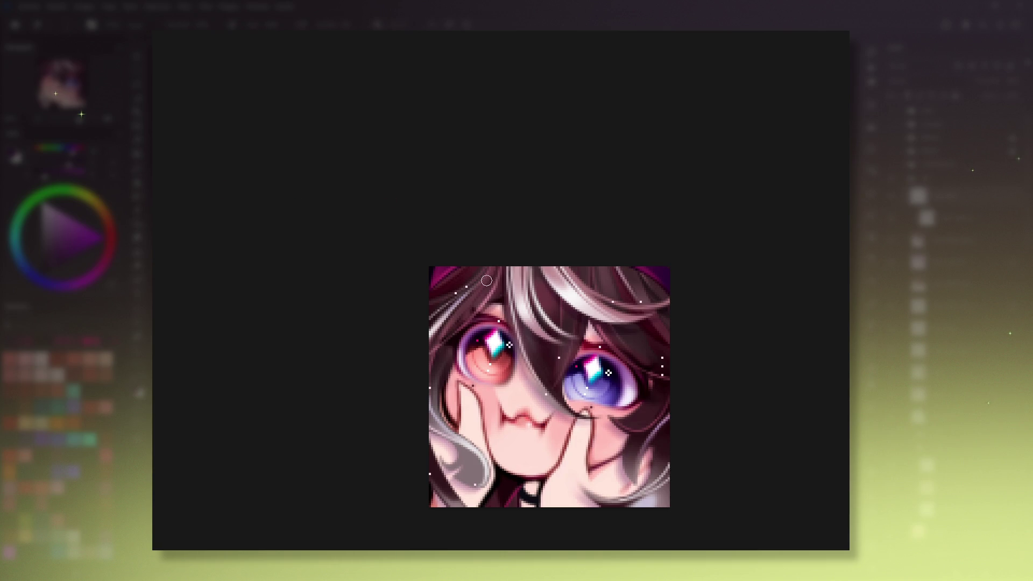
left_click_drag(478, 261, 458, 237)
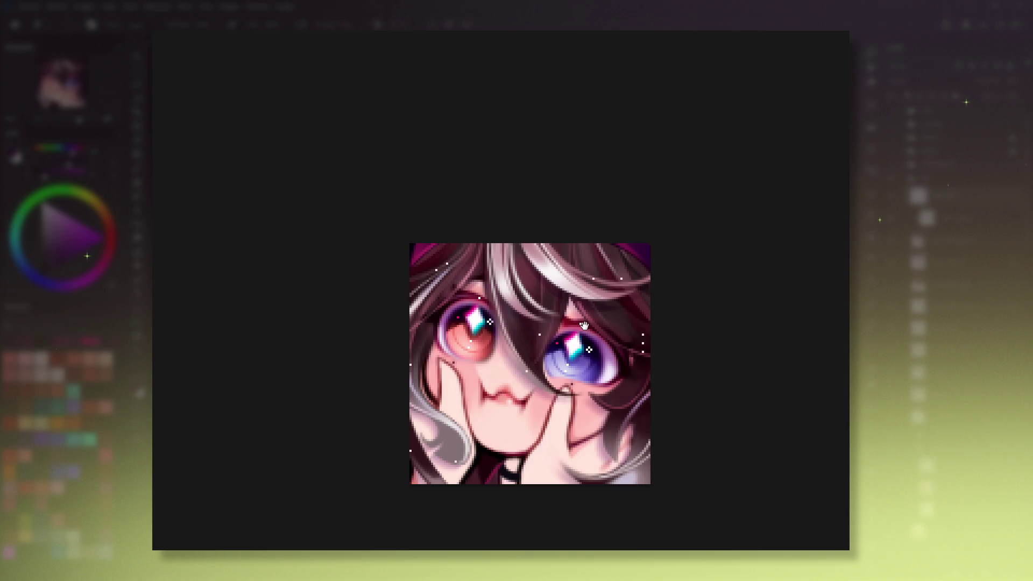
key("minus")
key("minus")
key("minus")
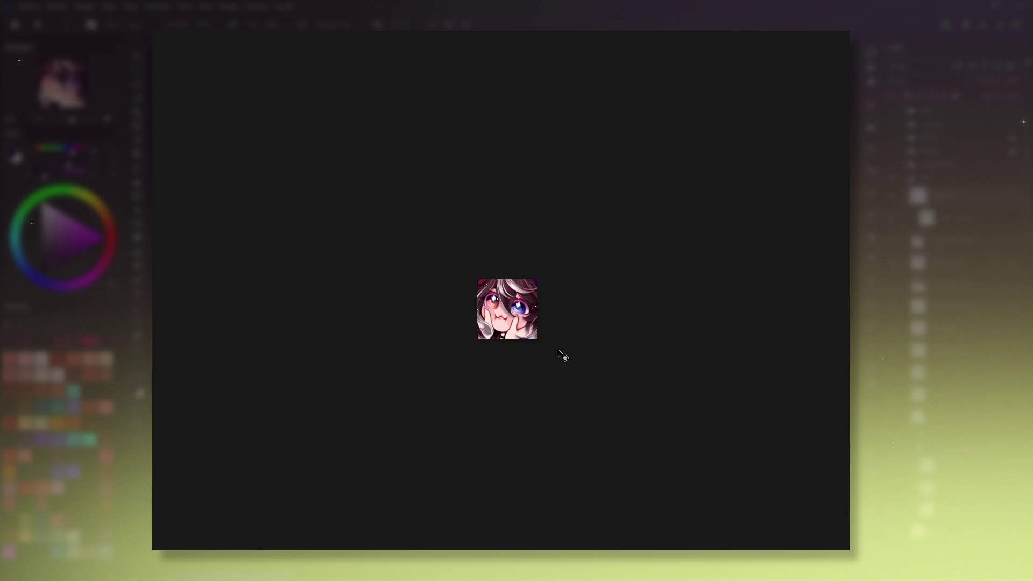
left_click_drag(462, 294, 456, 306)
left_click_drag(471, 378, 455, 357)
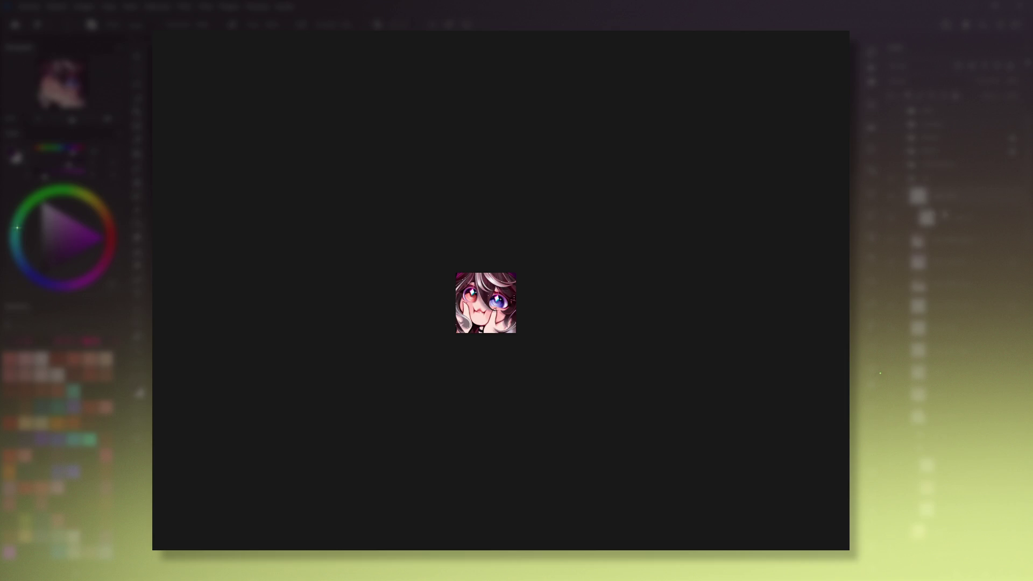
mouse_move(507, 258)
left_mouse_down()
mouse_move(537, 260)
mouse_move(505, 247)
left_mouse_up()
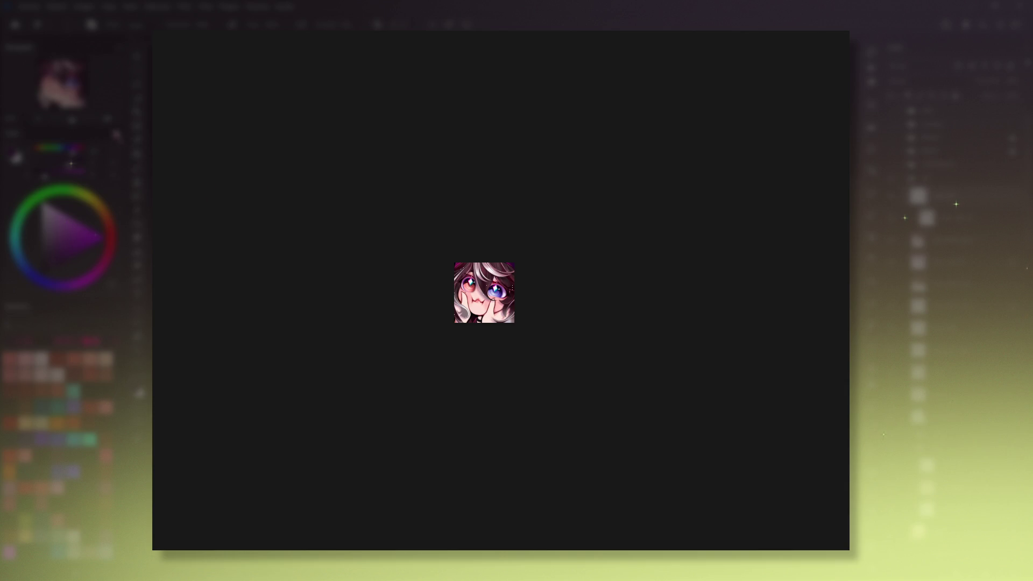
key("plus")
key("plus")
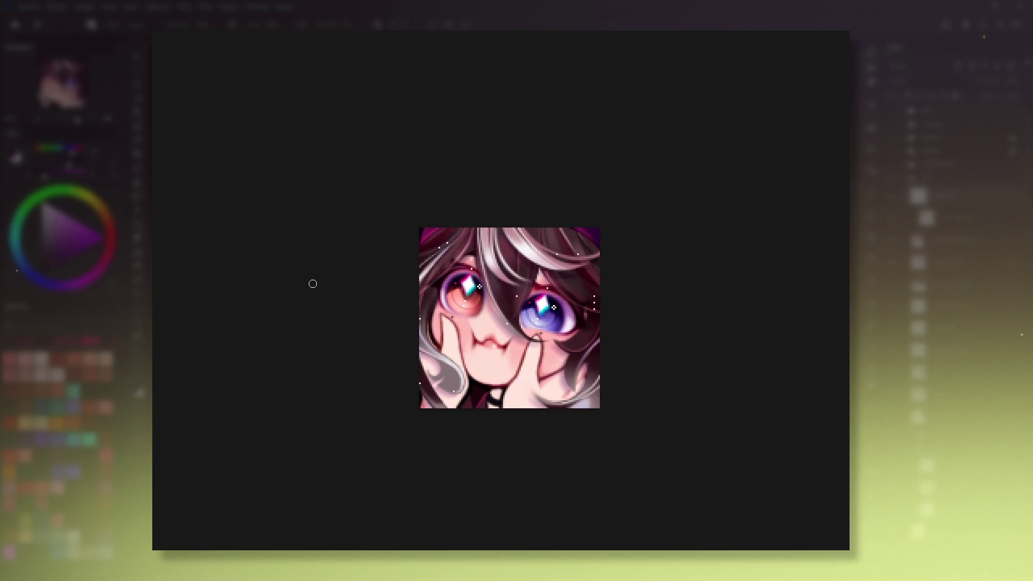
left_click_drag(311, 284, 317, 289)
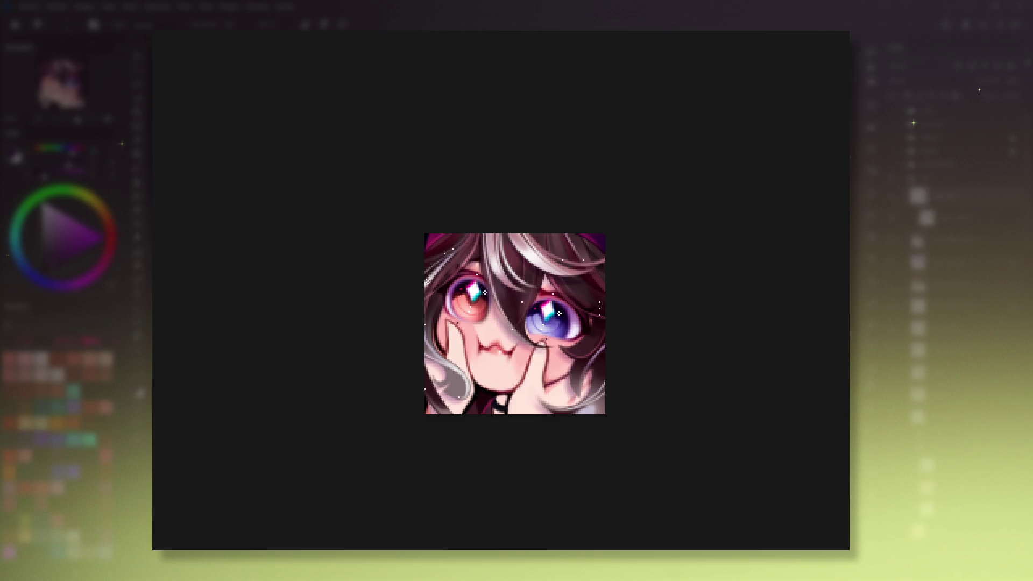
left_click_drag(580, 355, 584, 381)
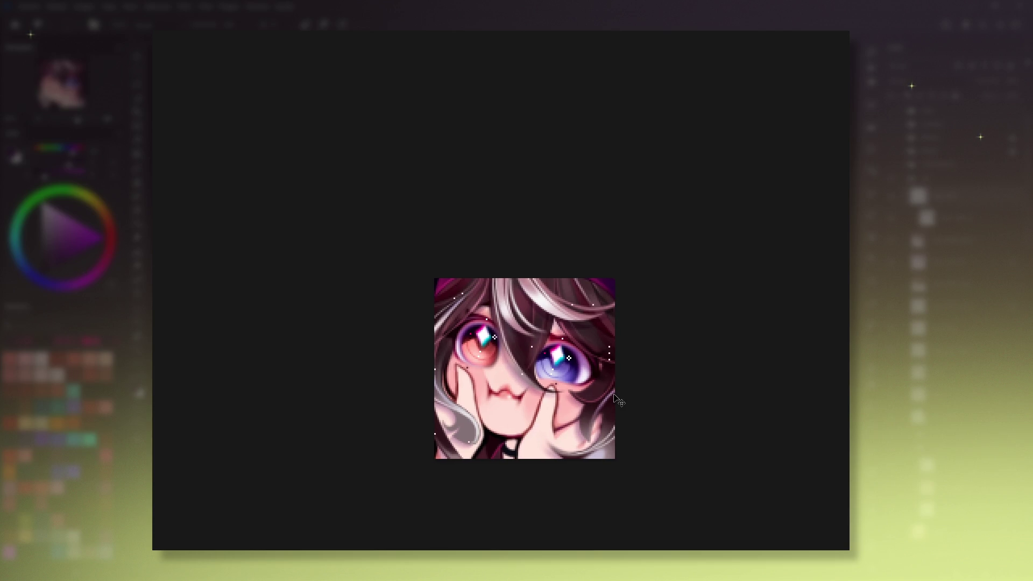
key("minus")
key("minus")
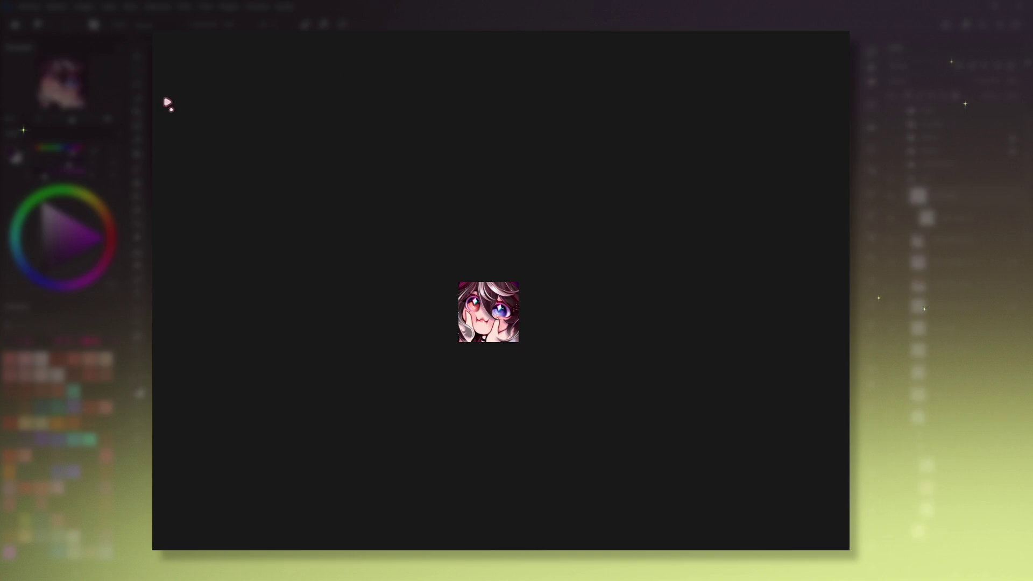
Zoom in and Ctrl-click the dark hair to pick up its reddish colour.
key("ctrl+plus")
key("ctrl+plus")
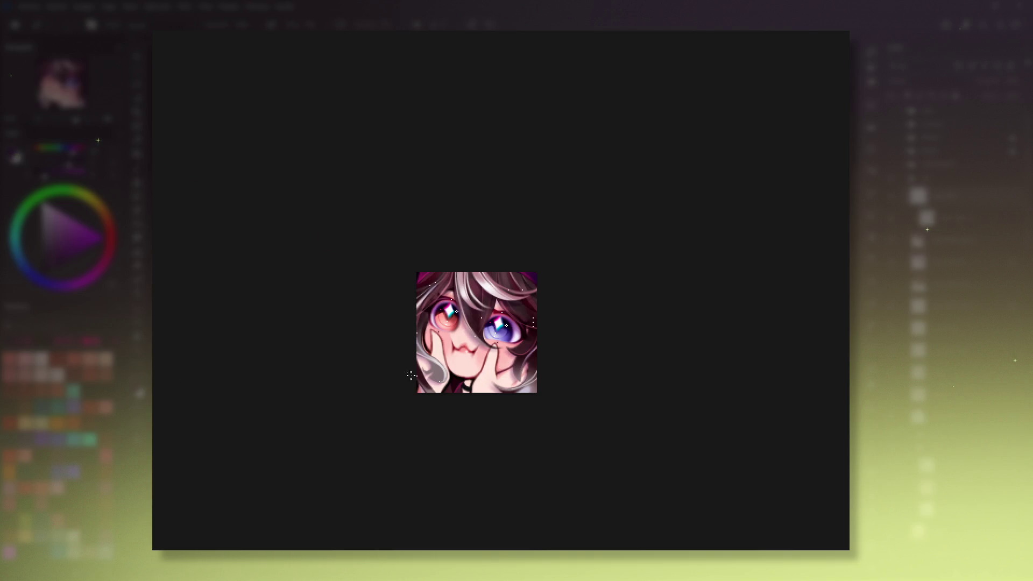
left_click_drag(457, 361, 474, 354)
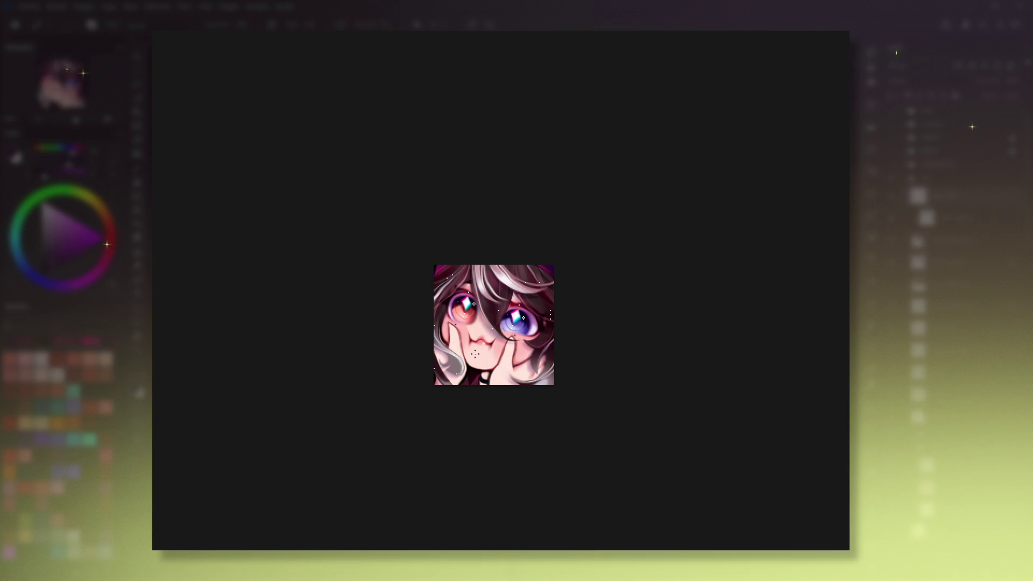
scroll(530, 311, "up", 2)
left_click(530, 311, "ctrl")
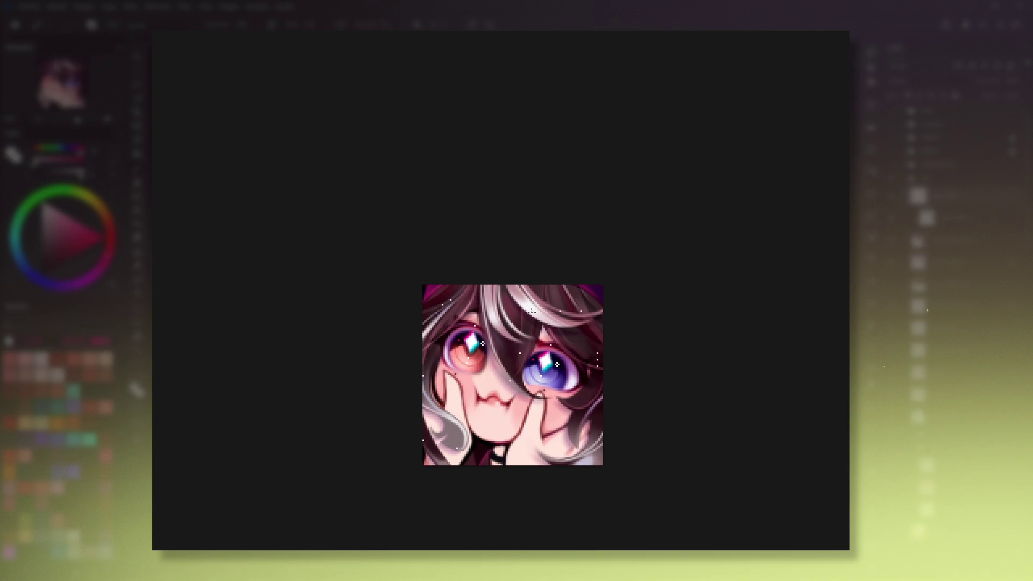
mouse_move(470, 310)
left_mouse_down()
mouse_move(522, 361)
mouse_move(646, 410)
mouse_move(618, 376)
mouse_move(614, 460)
mouse_move(550, 363)
left_mouse_up()
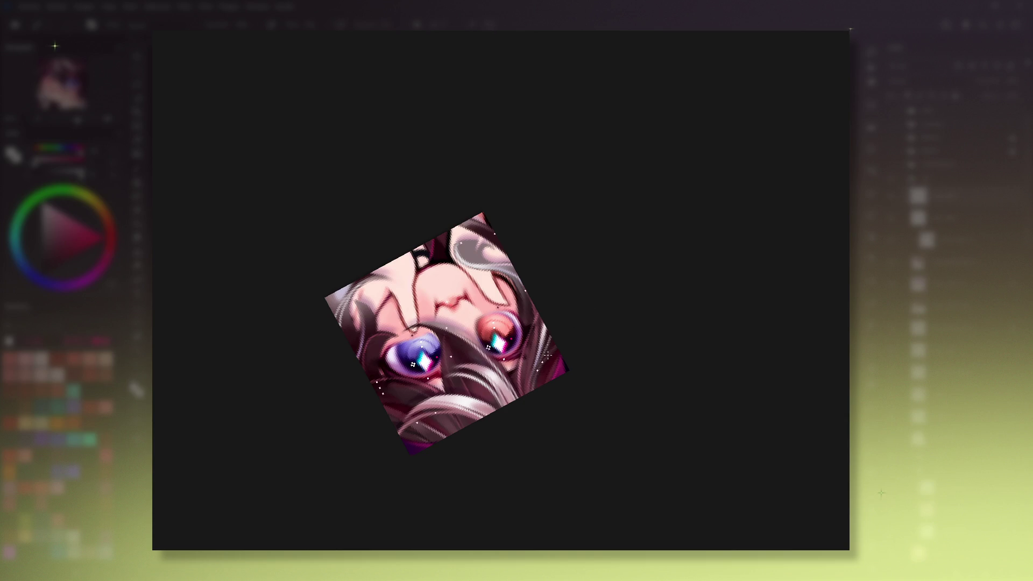
key("5")
left_click_drag(642, 280, 608, 372)
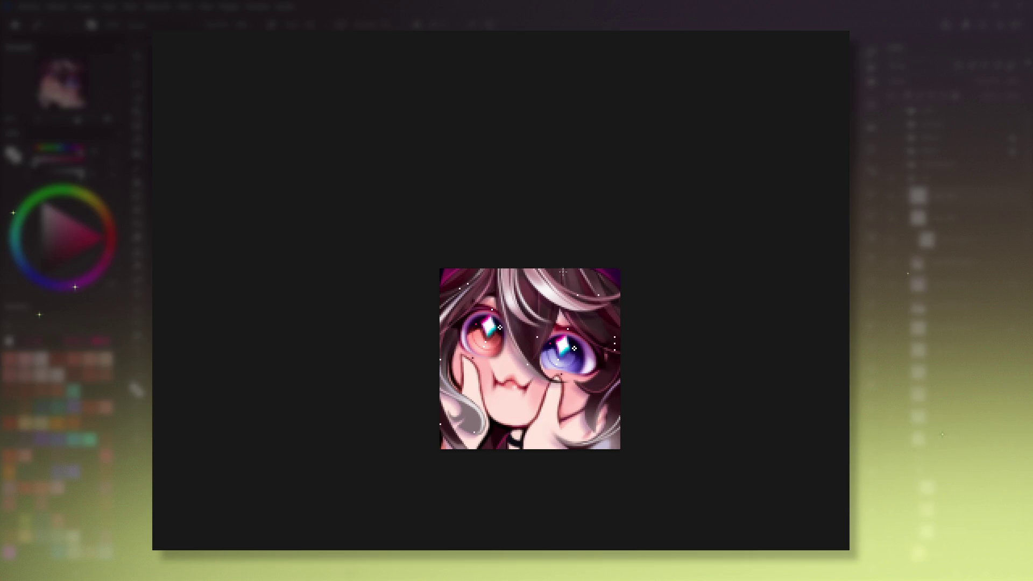
key("1")
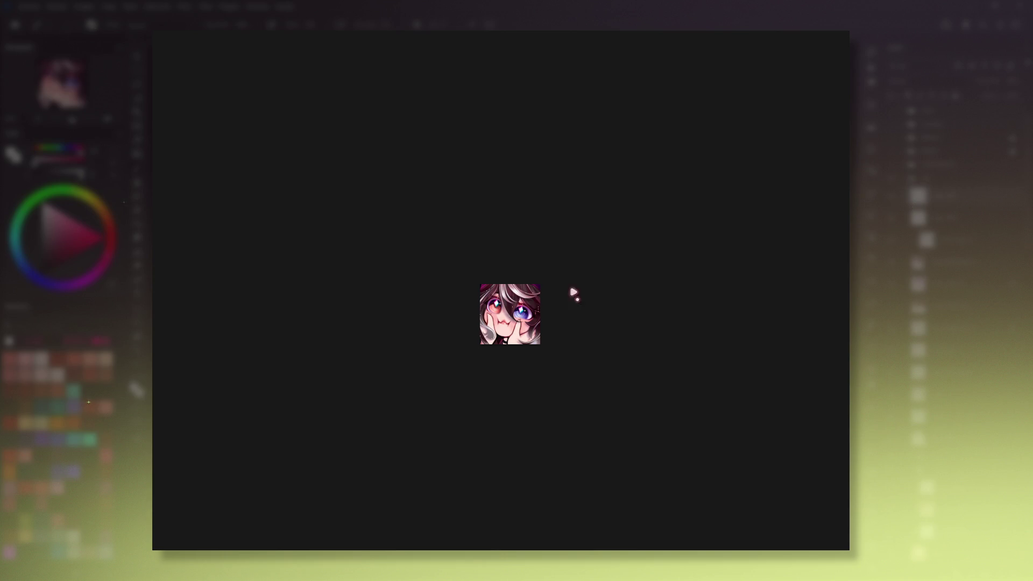
key("ctrl+plus")
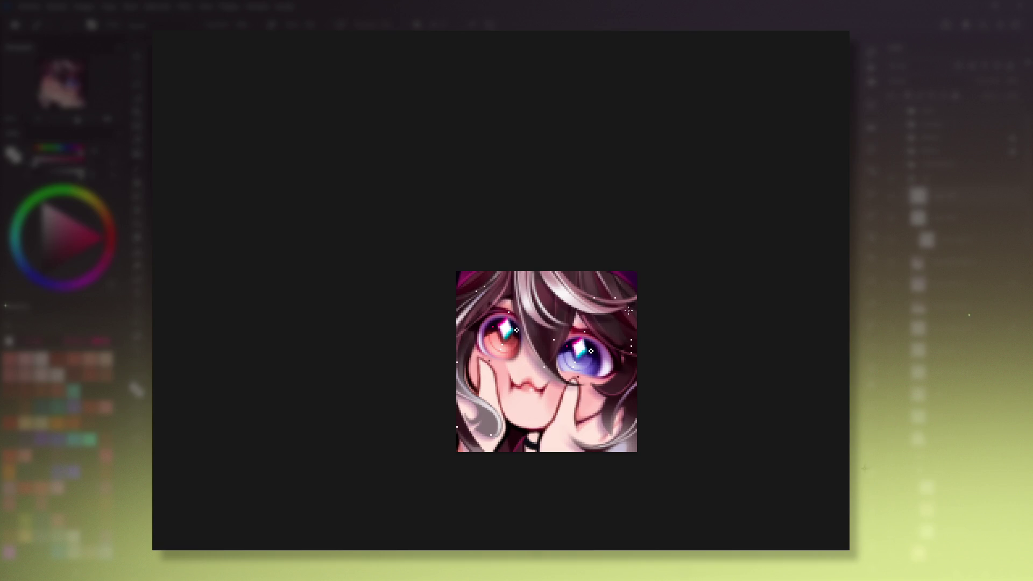
mouse_move(567, 352)
left_mouse_down()
mouse_move(410, 298)
mouse_move(597, 370)
left_mouse_up()
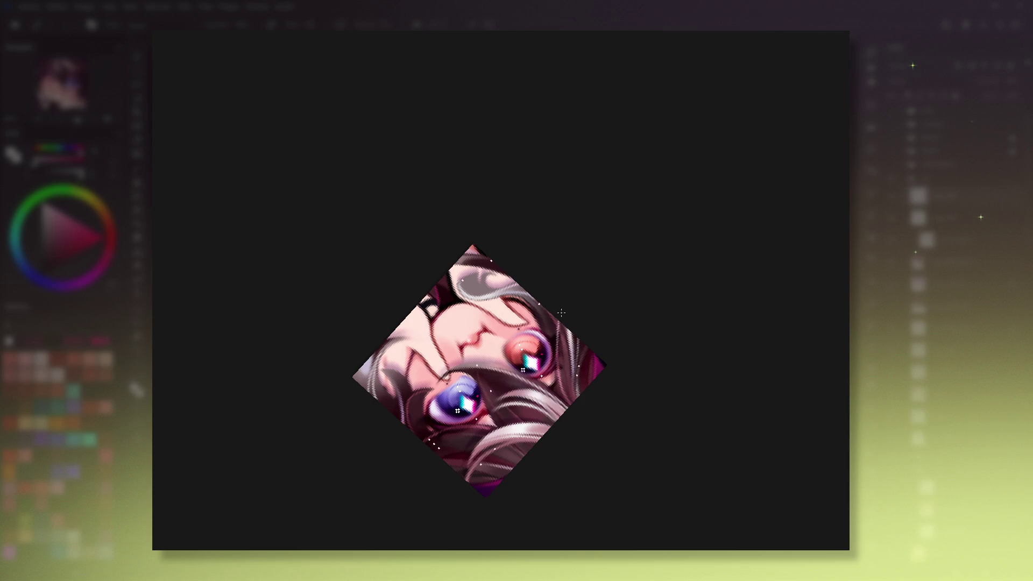
key("Delete")
left_click_drag(654, 287, 638, 351)
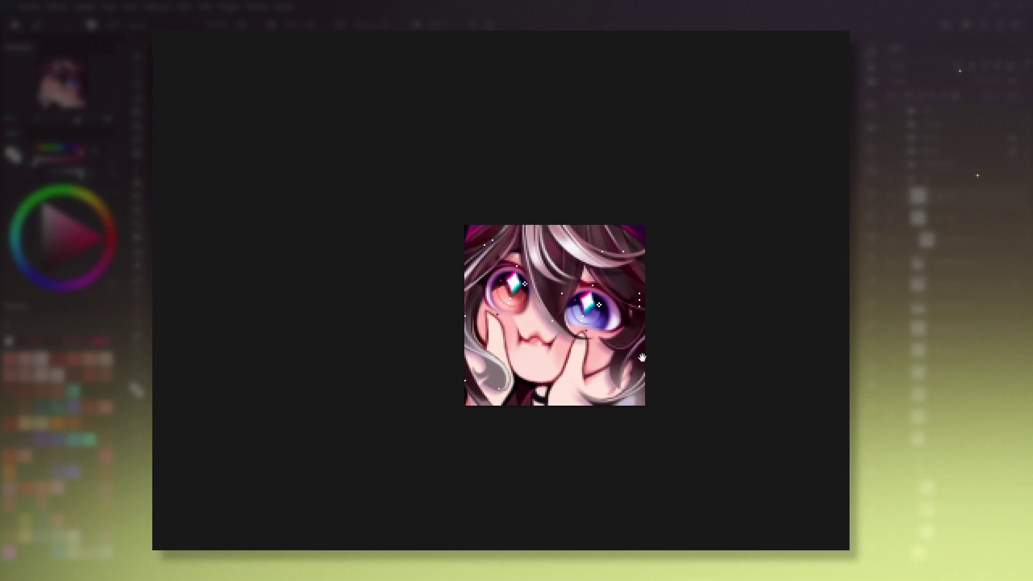
left_click_drag(639, 350, 546, 359)
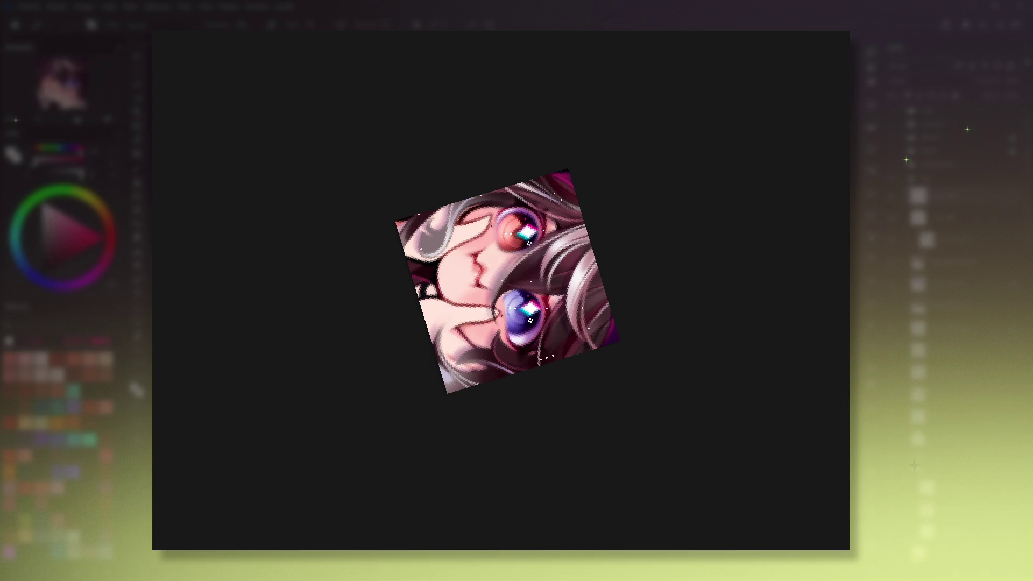
key("5")
left_click_drag(610, 290, 634, 315)
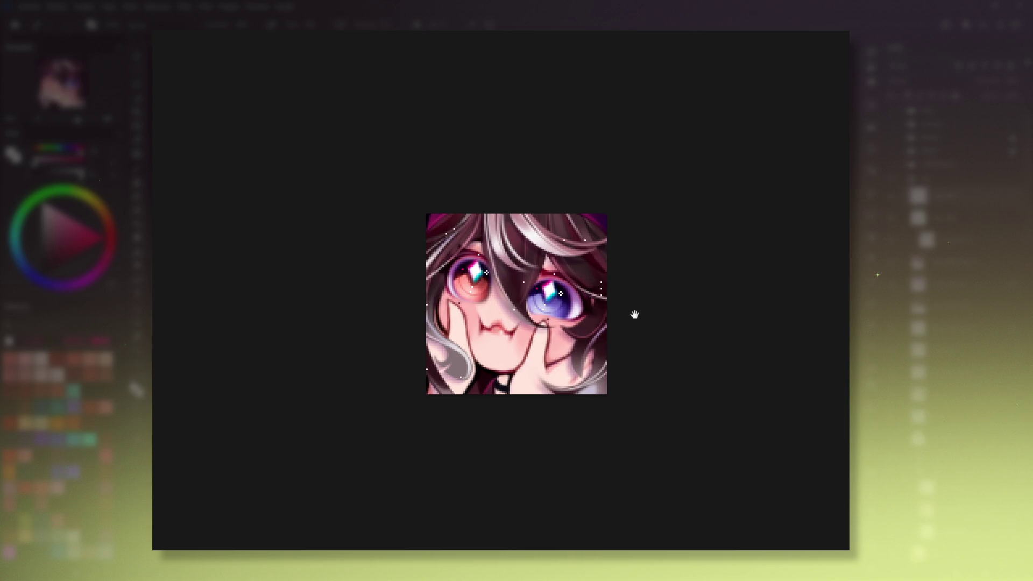
key("1")
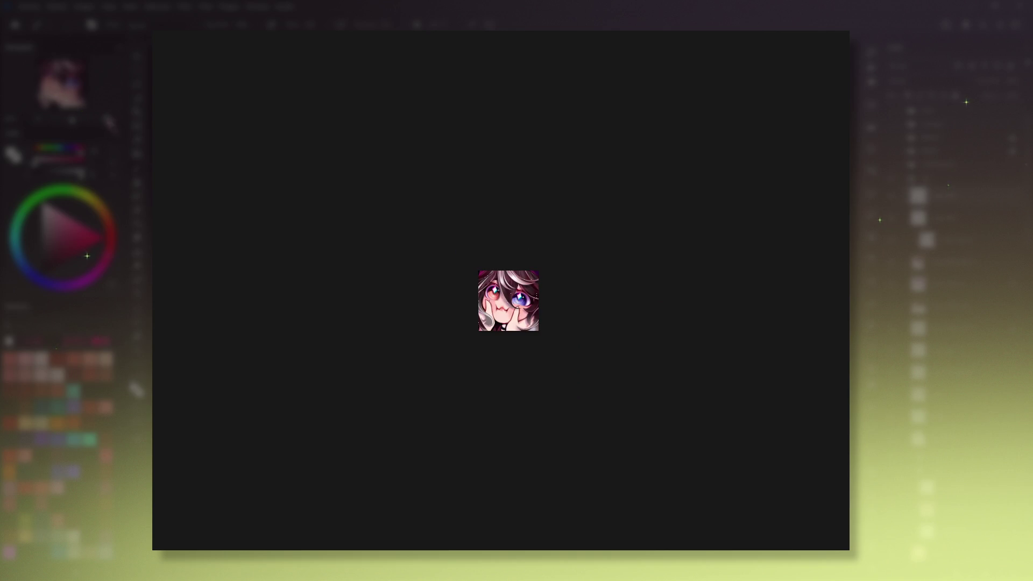
Rotate the view clockwise in 30° steps, change brush preset, then return upright at 100%.
key("plus")
key("plus")
key("plus")
key("6")
key("6")
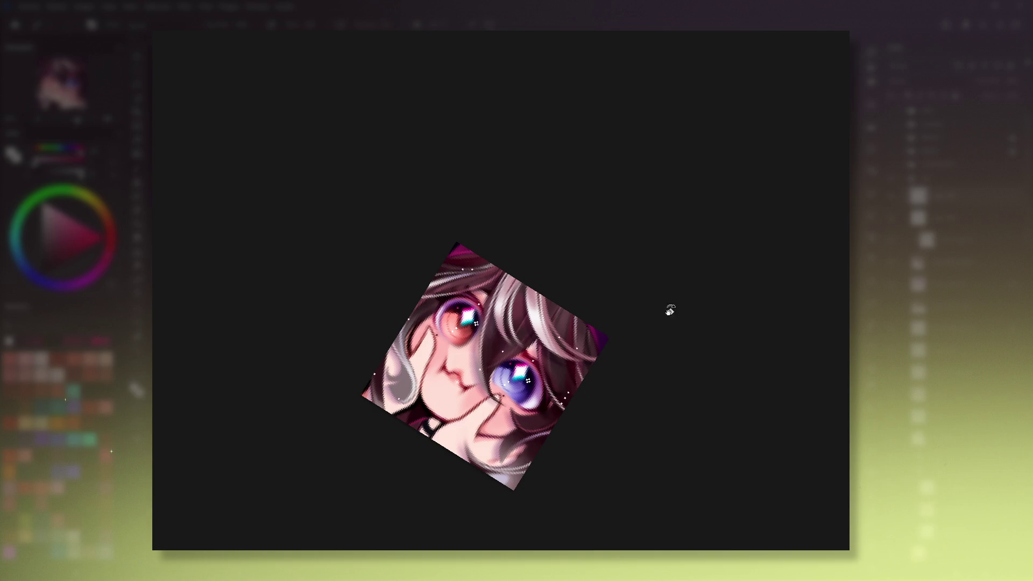
key("6")
key("6")
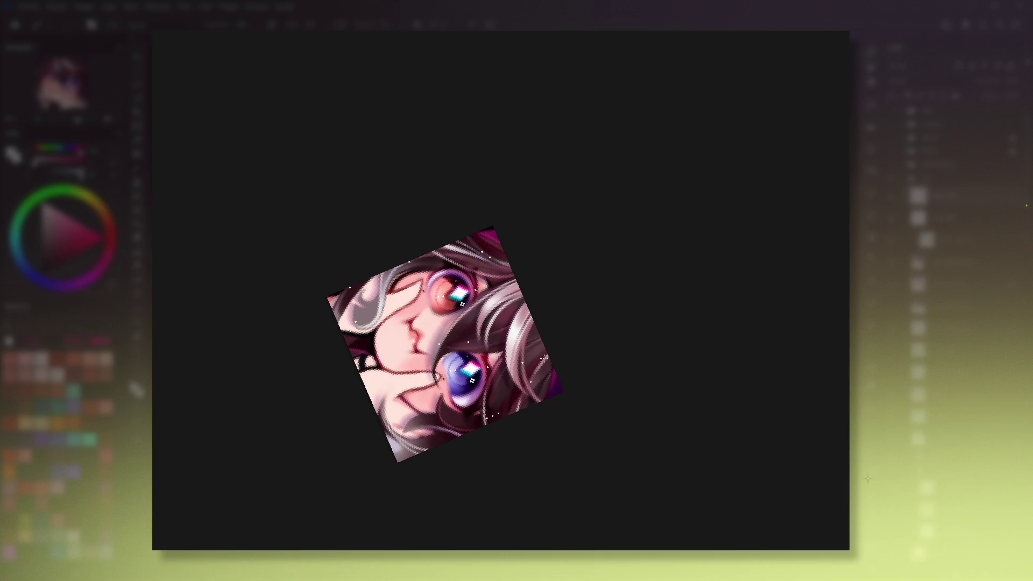
key("e")
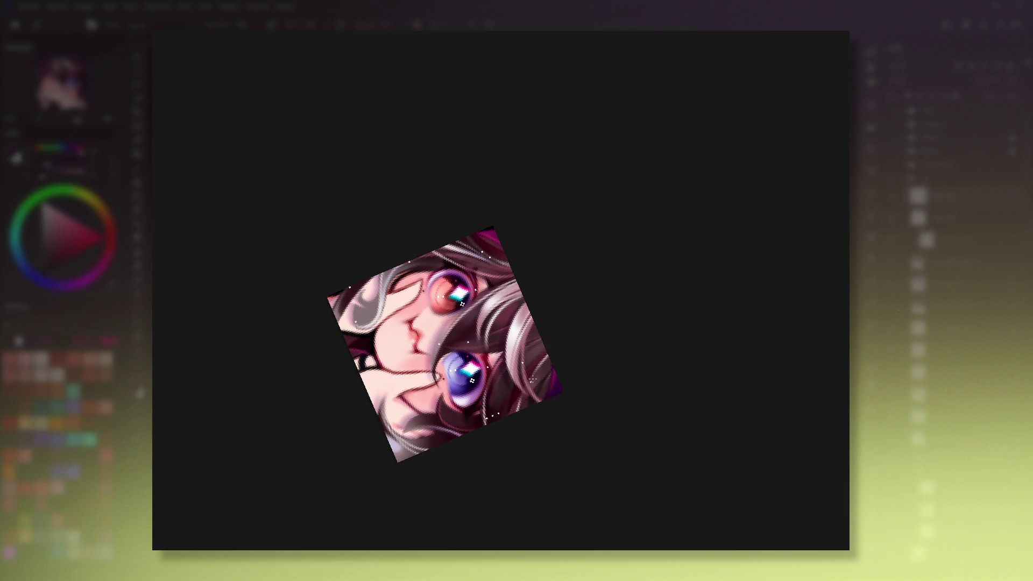
key("5")
key("1")
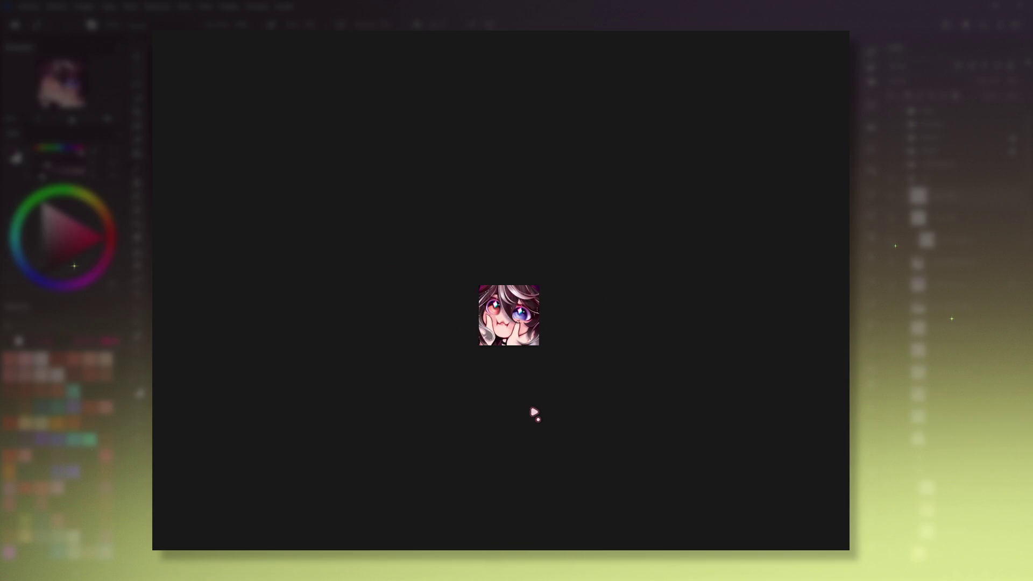
Zoom in about 4x and sample the purple from the hair's top-right area.
left_click_drag(611, 449, 623, 435)
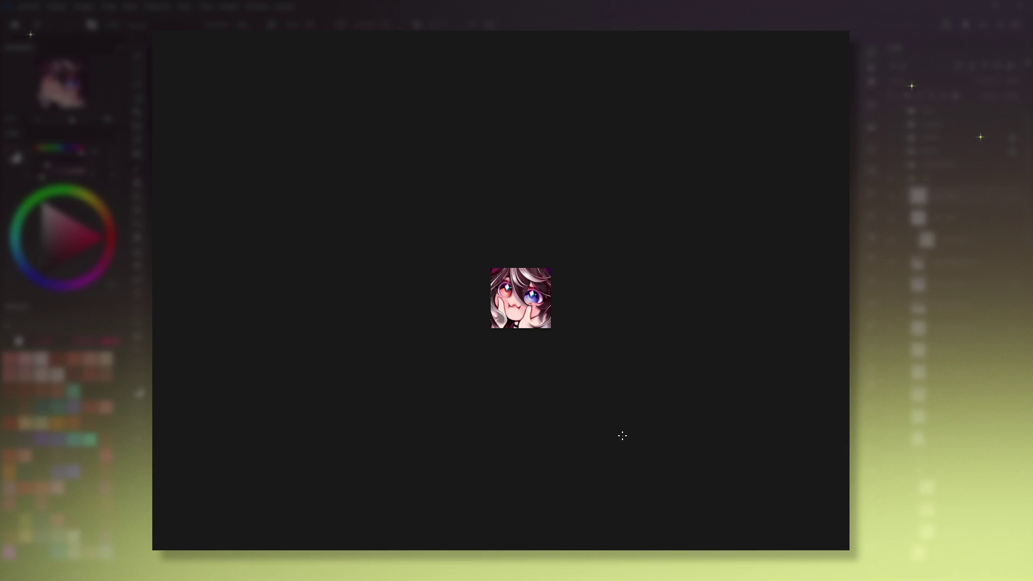
key("plus")
key("plus")
key("plus")
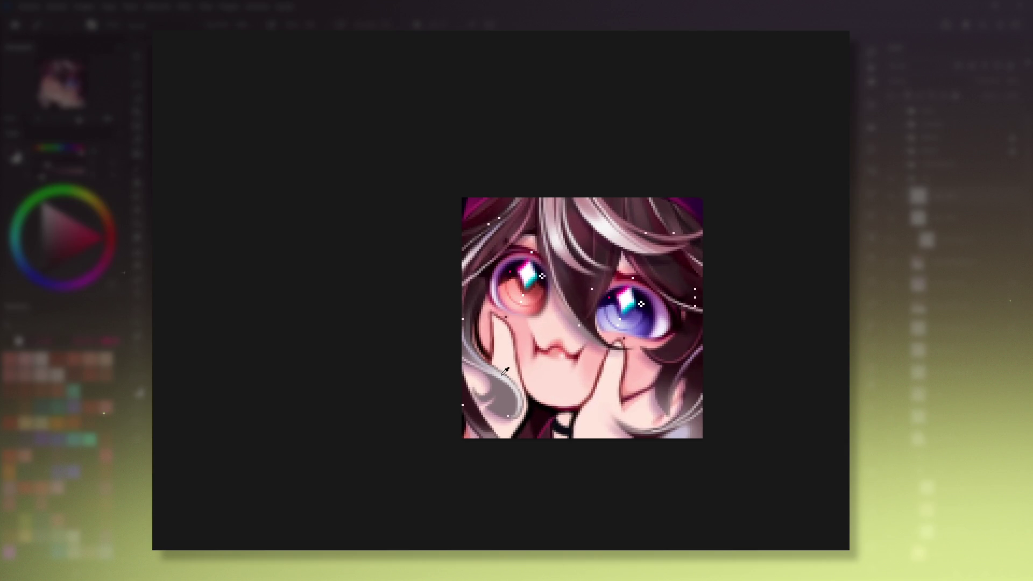
left_click(689, 333, "ctrl")
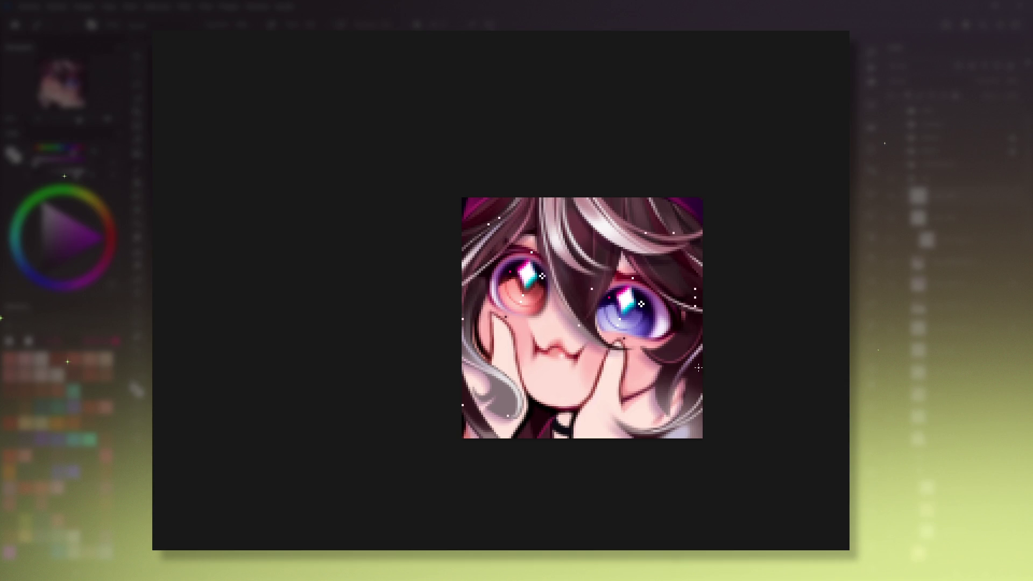
left_click(696, 202, "ctrl")
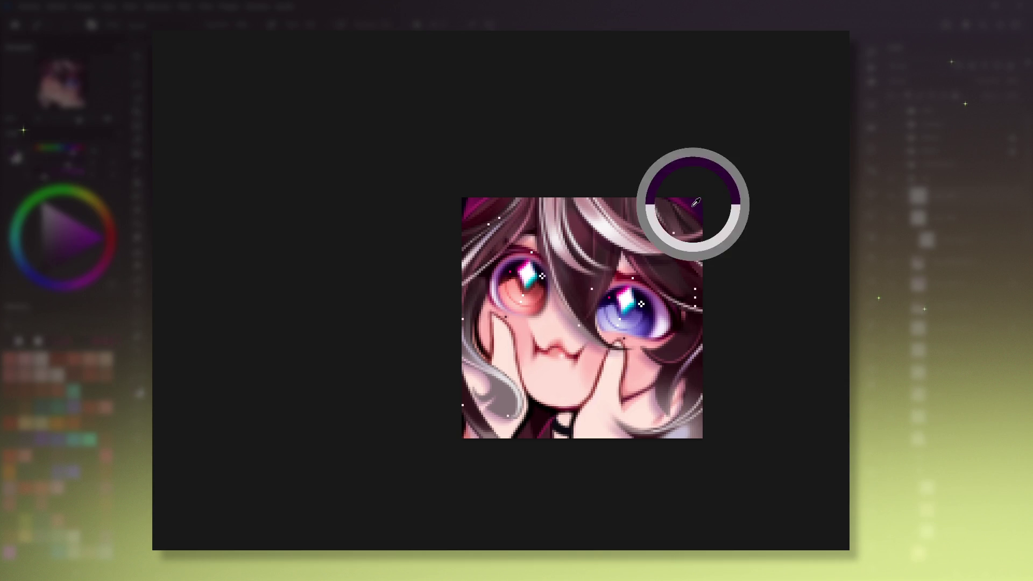
Ctrl-click the magenta part of the hair near the top right to pick it up.
left_click(686, 200, "ctrl")
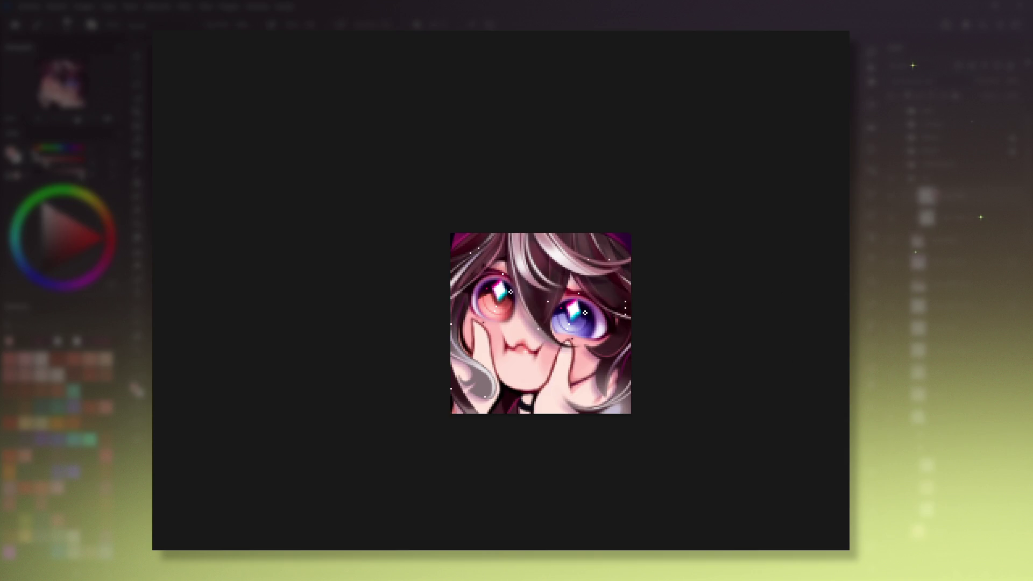
left_click(607, 296)
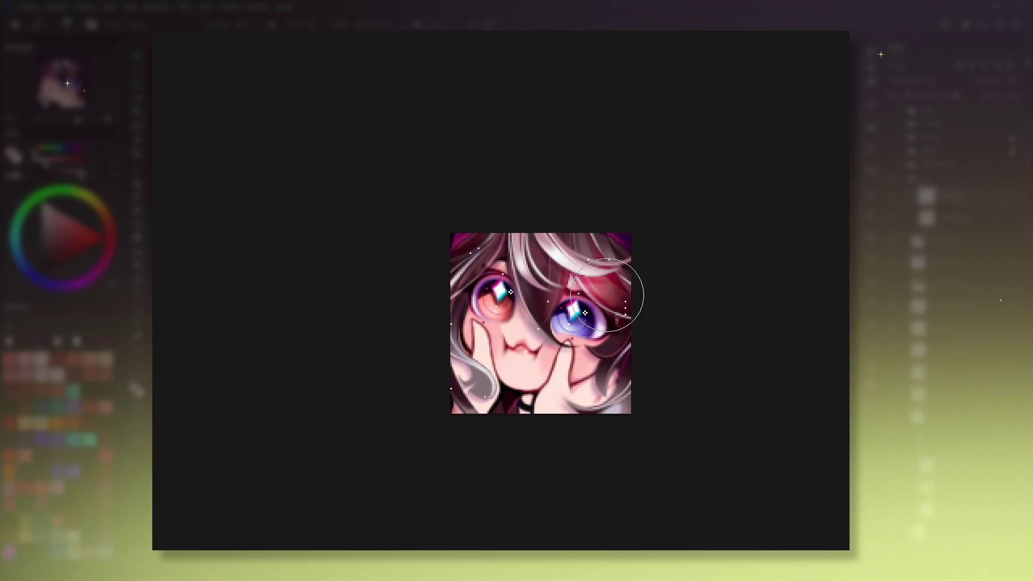
key("ctrl+z")
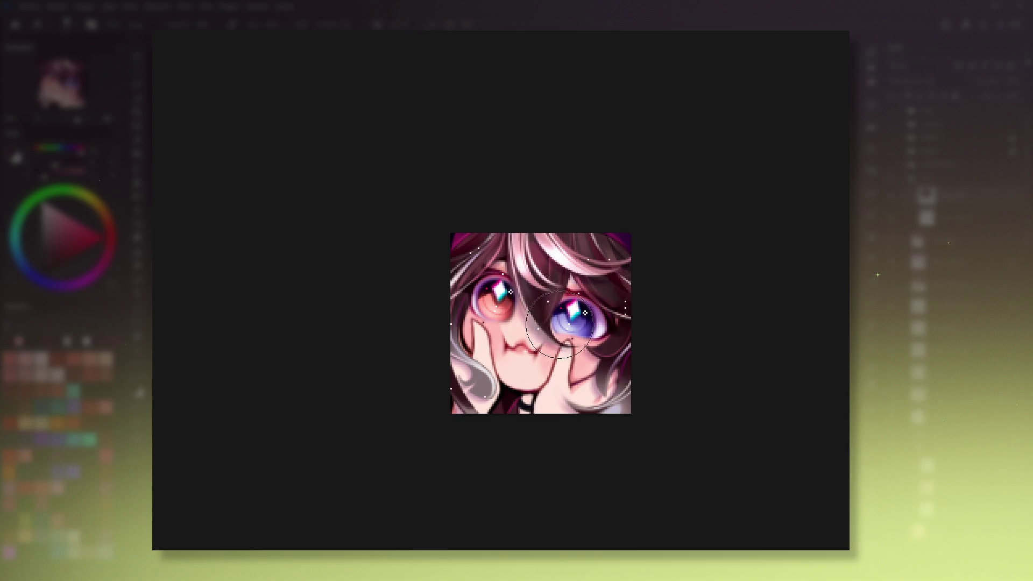
key("minus")
key("minus")
key("minus")
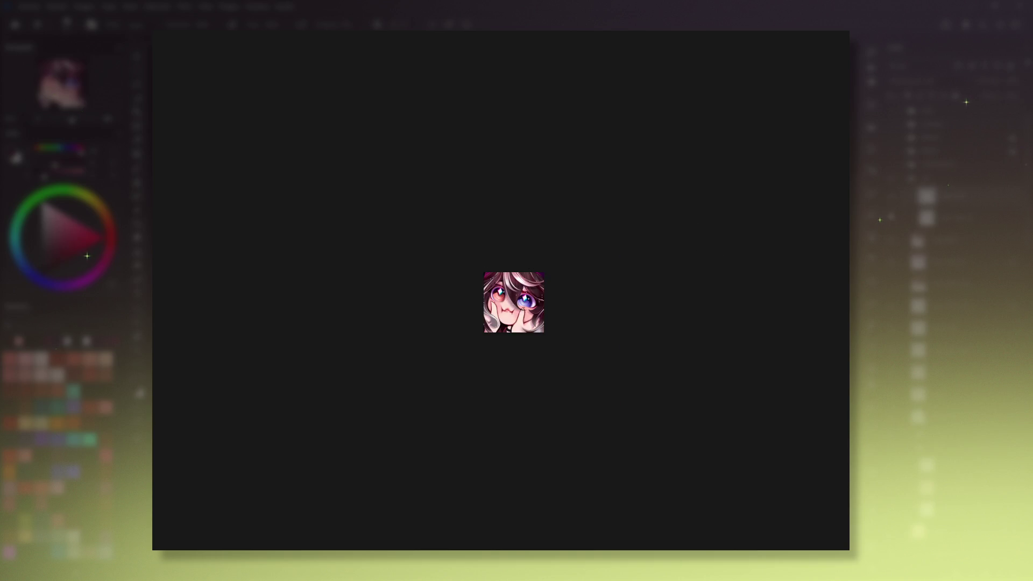
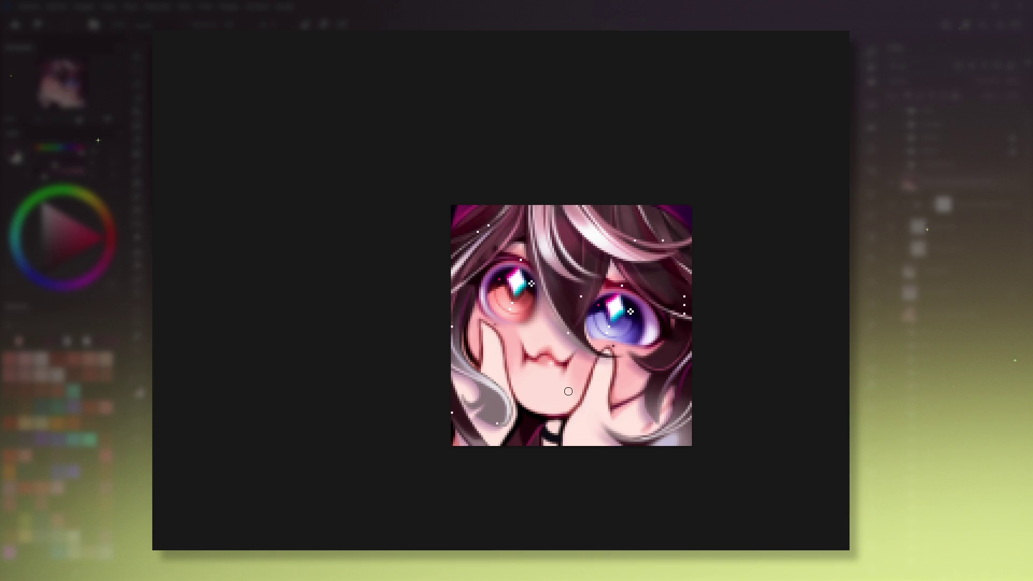
View the emote at 100% actual size and pan it back to the centre of the view.
key("1")
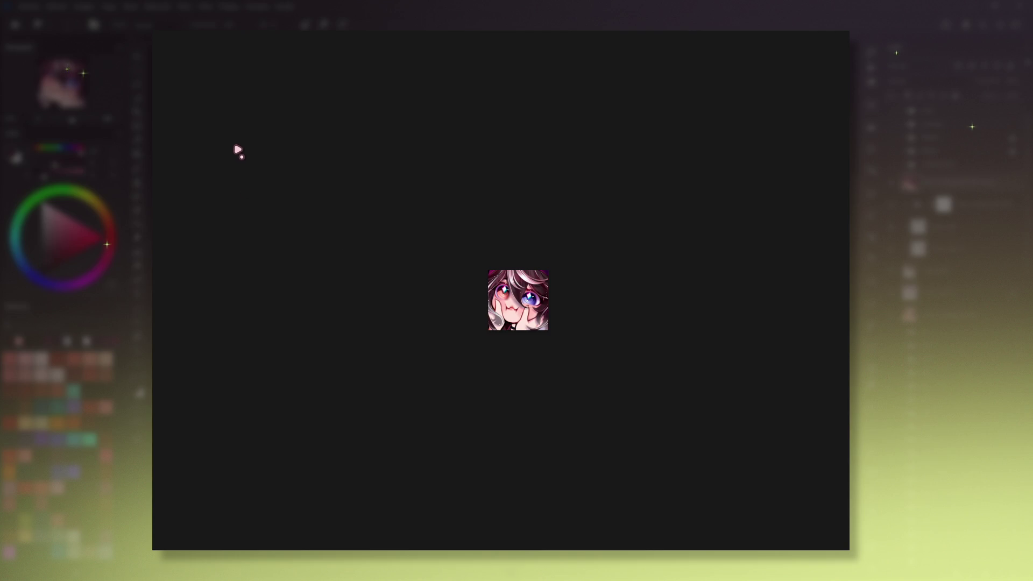
left_click_drag(528, 223, 524, 247)
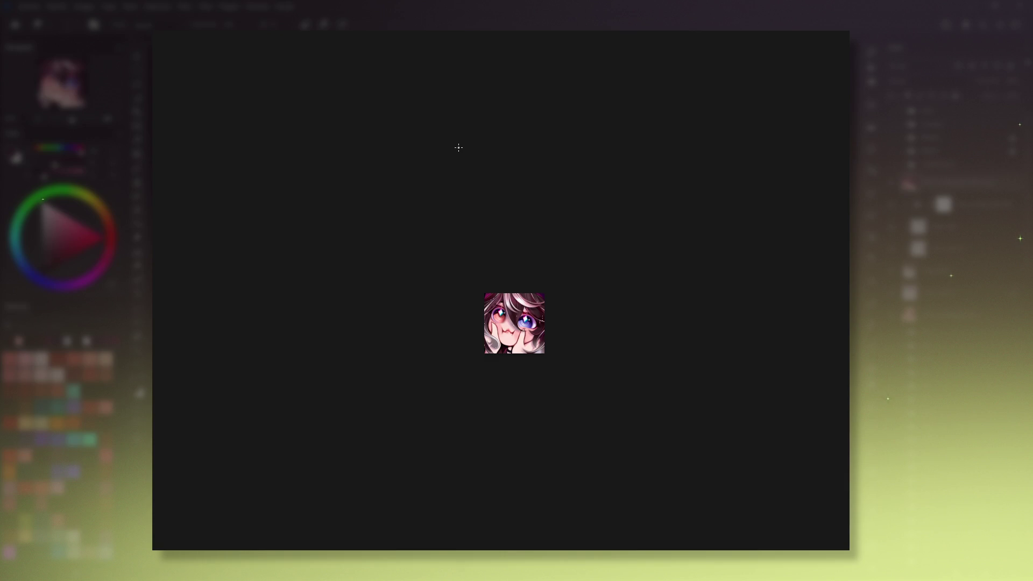
left_click_drag(531, 239, 516, 238)
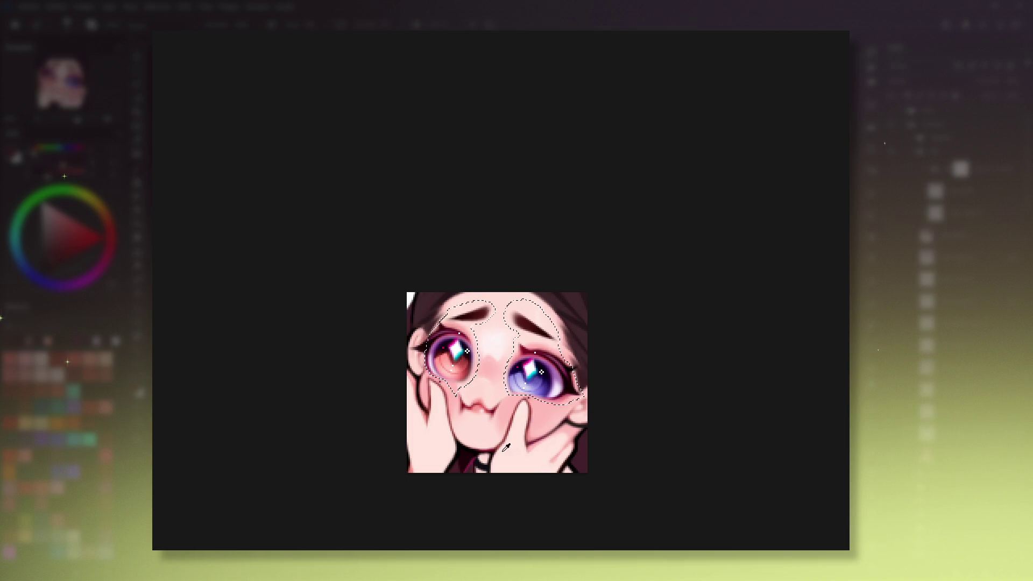
Clear the selected eyes and brows to skin tone, straighten the view, and deselect.
key("Delete")
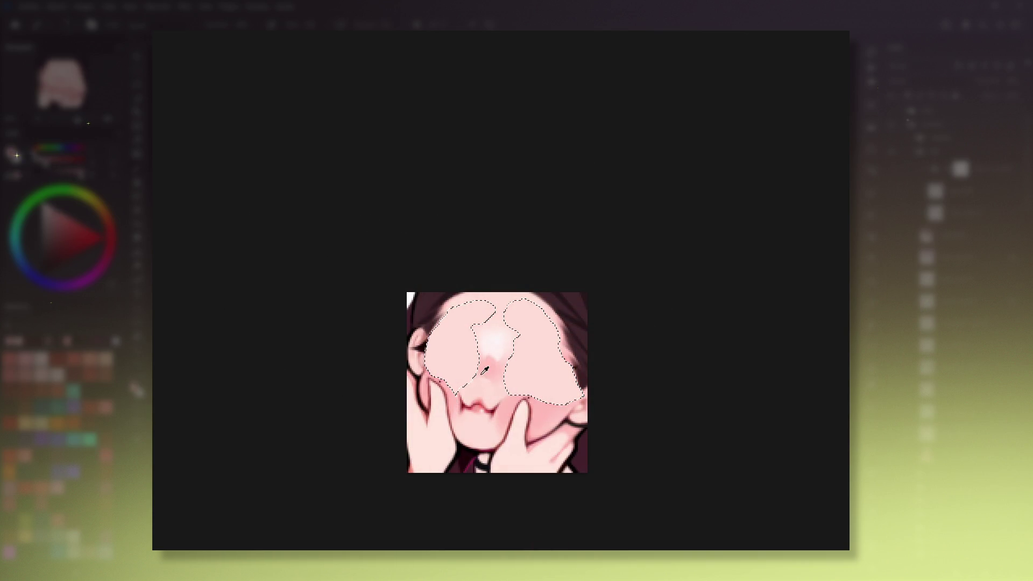
mouse_move(458, 403)
left_mouse_down()
mouse_move(559, 386)
mouse_move(649, 184)
left_mouse_up()
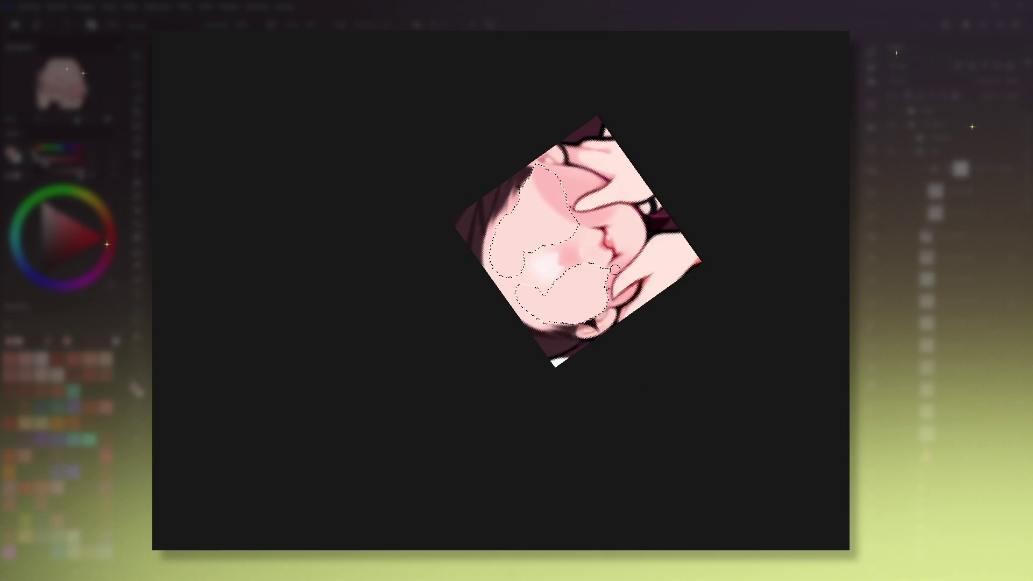
key("5")
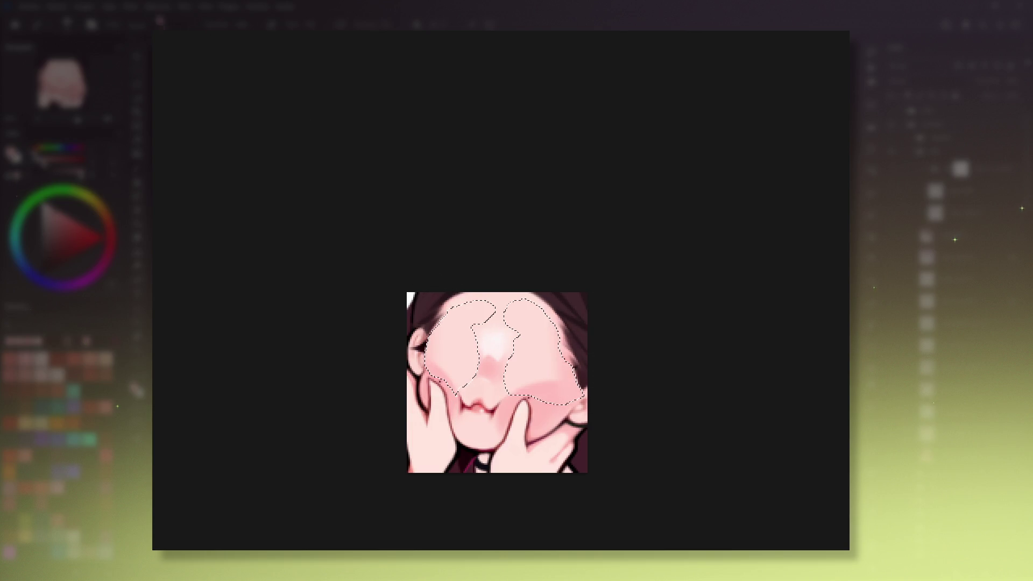
key("ctrl+shift+a")
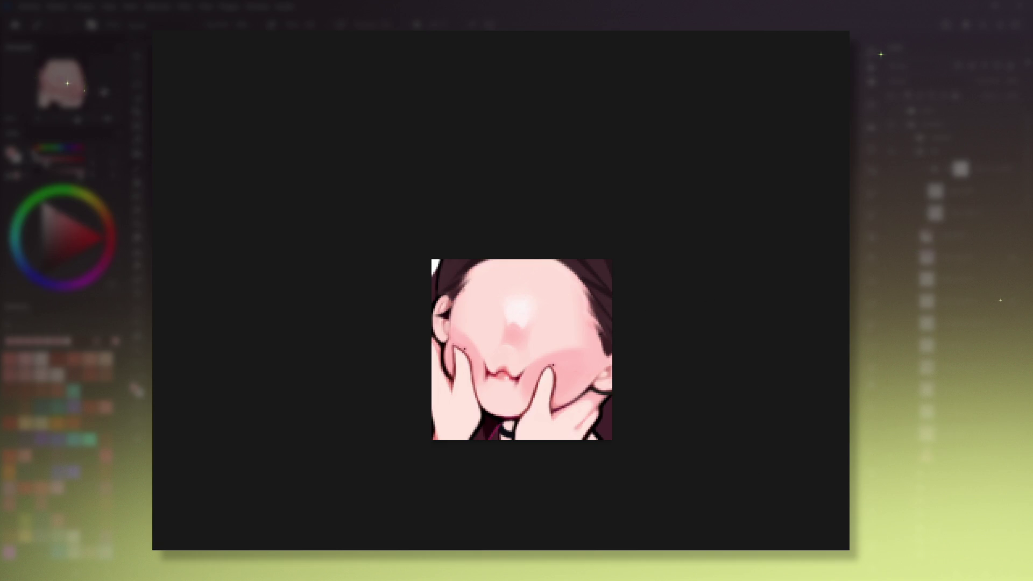
Lasso the forehead area and paint closed, curved eyes with a larger brush.
left_click(142, 83)
left_click_drag(490, 292, 545, 351)
key("b")
key("bracketright")
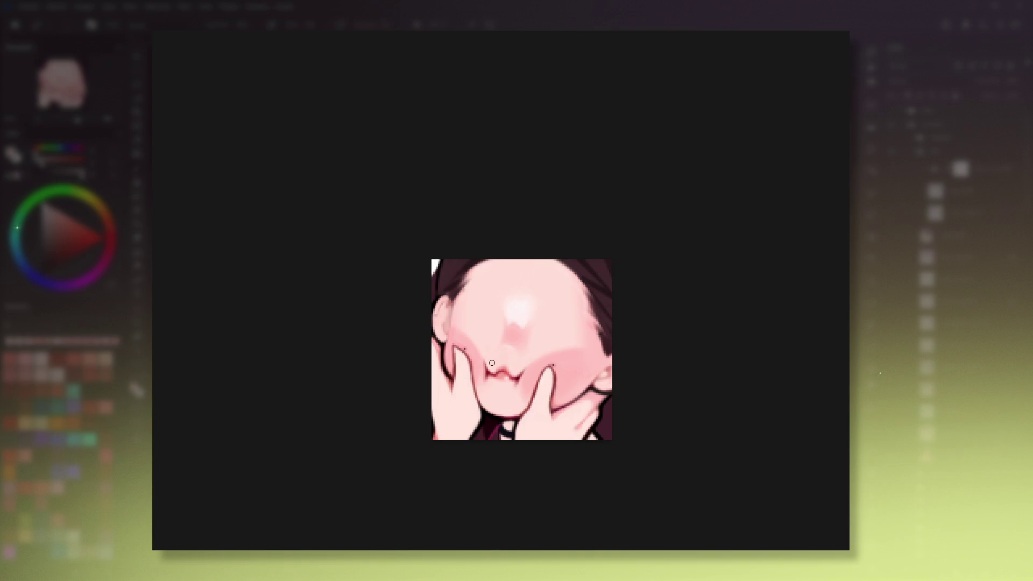
left_click_drag(554, 335, 645, 246)
key("5")
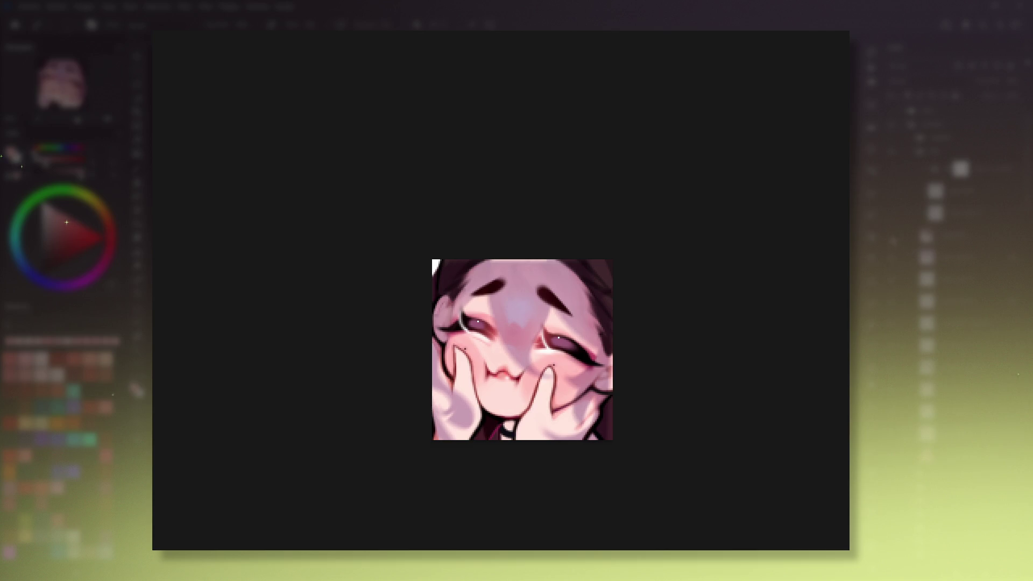
left_click_drag(497, 317, 501, 320)
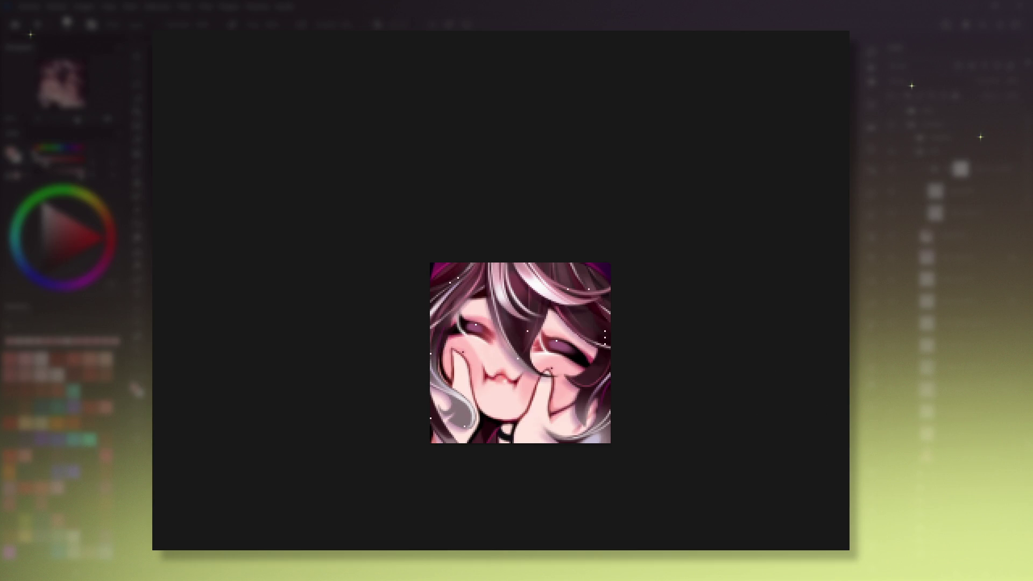
Sample skin and cheek colours from the artwork, dot the cheeks, then preview at small size.
key("i")
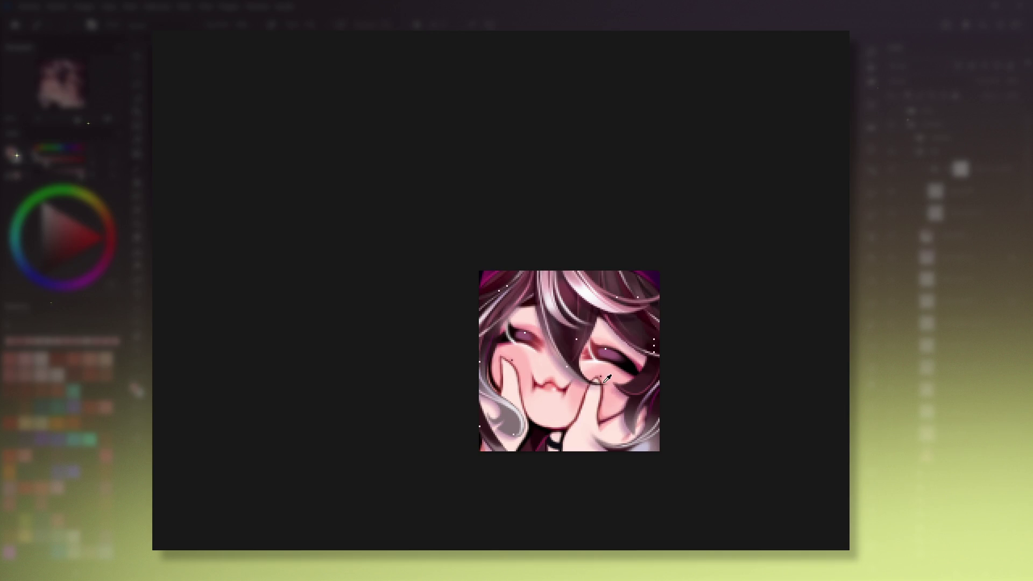
key("b")
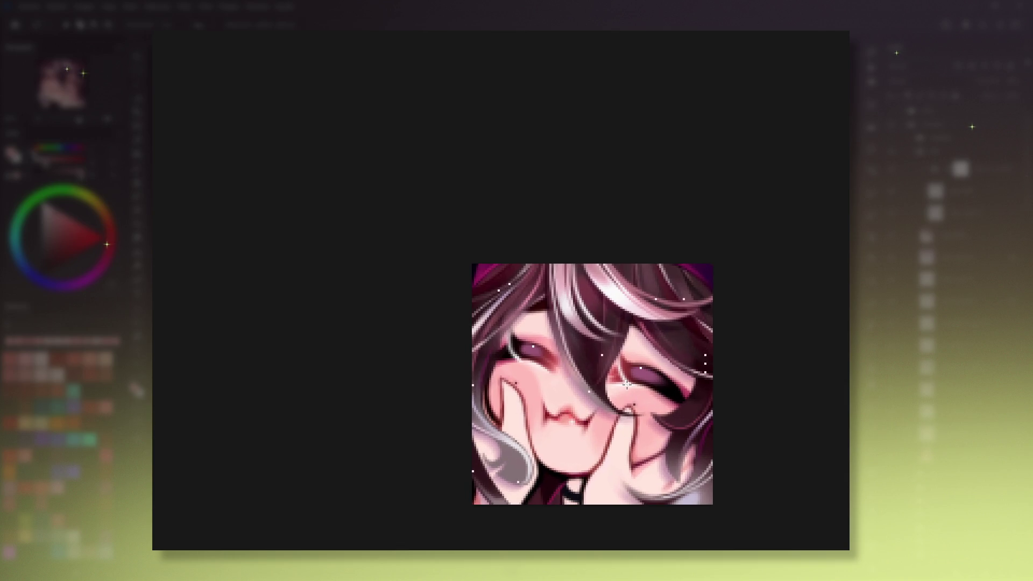
left_click(144, 171)
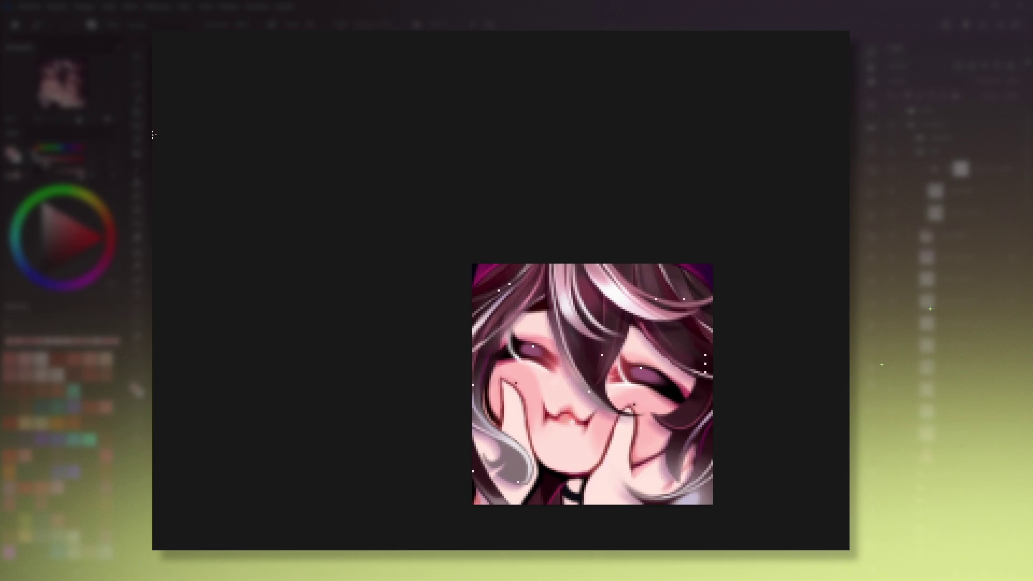
left_click(639, 400)
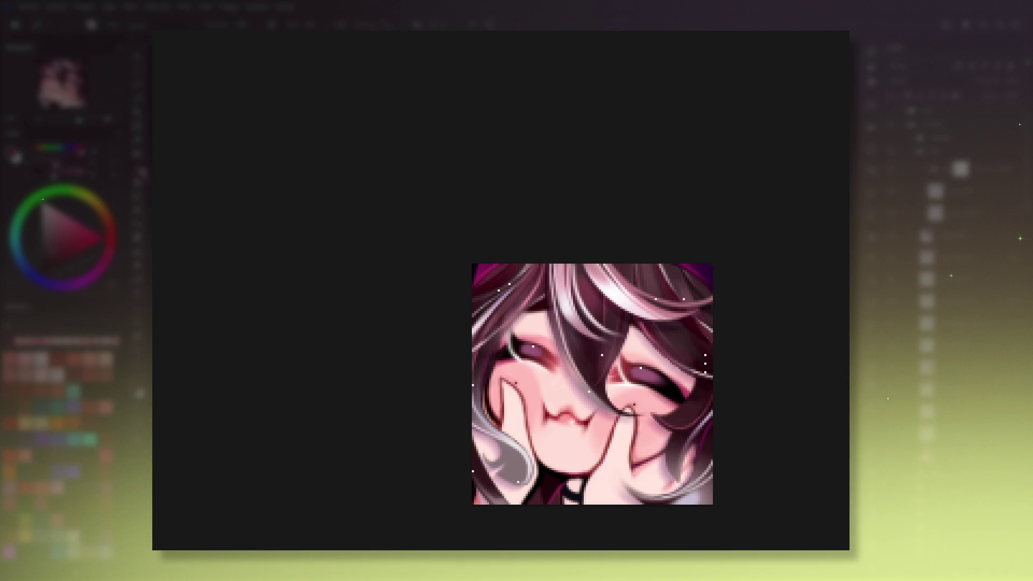
key("b")
left_click(637, 401, "ctrl")
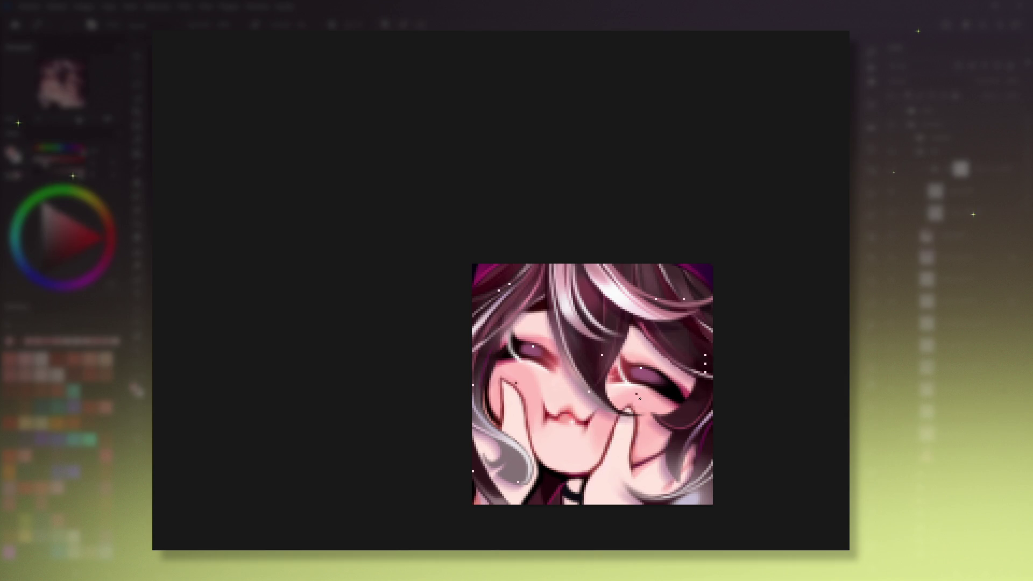
left_click(637, 401, "ctrl")
left_click(517, 371, "ctrl")
key("minus")
key("minus")
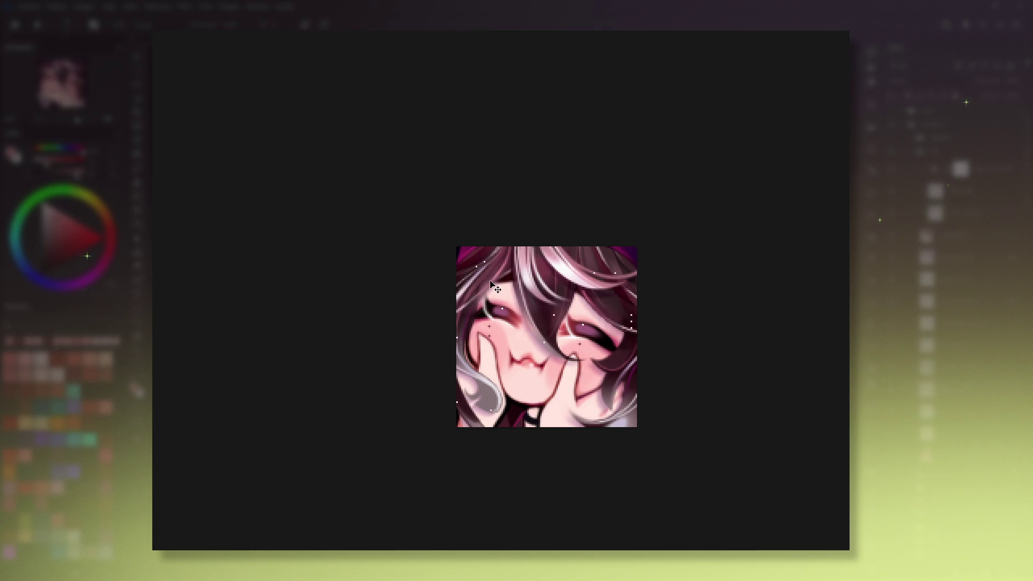
Zoom in until the closed-eye emote fills about 450 px on screen.
scroll(491, 281, "down", 3)
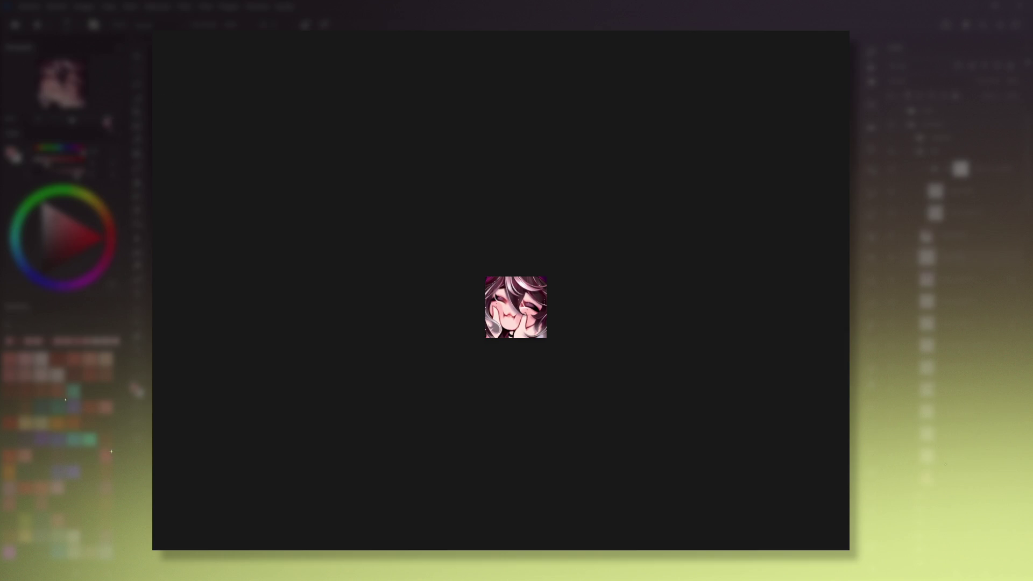
key("ctrl+plus")
key("ctrl+plus")
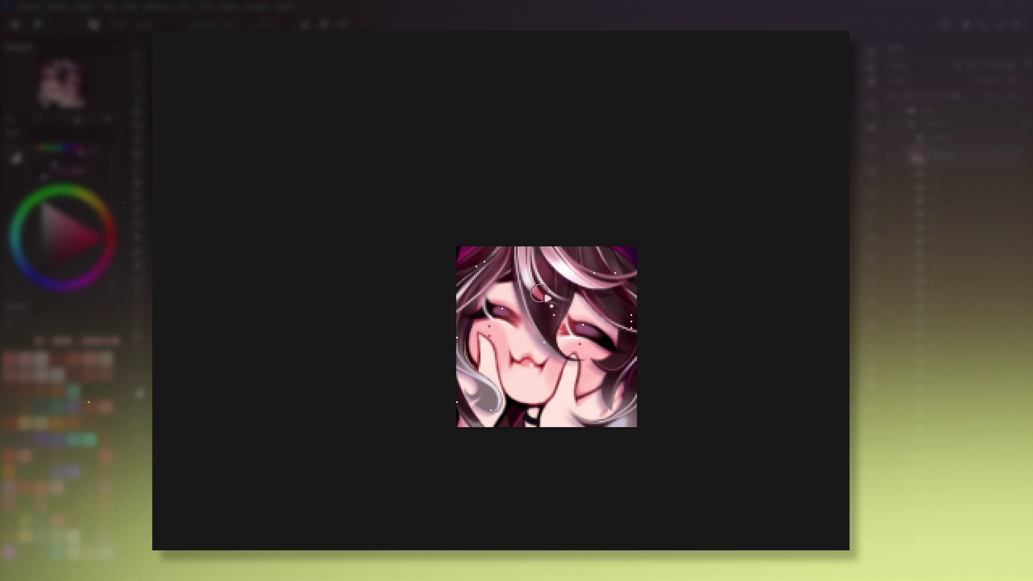
Reset the view upright at 100% actual size and bring up the animation timeline.
key("4")
key("4")
key("4")
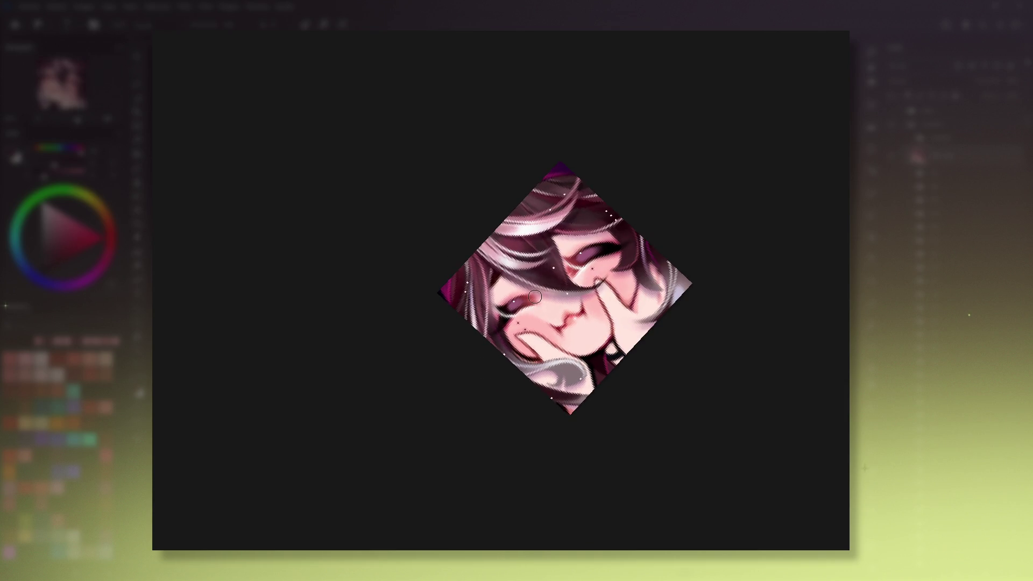
key("5")
key("1")
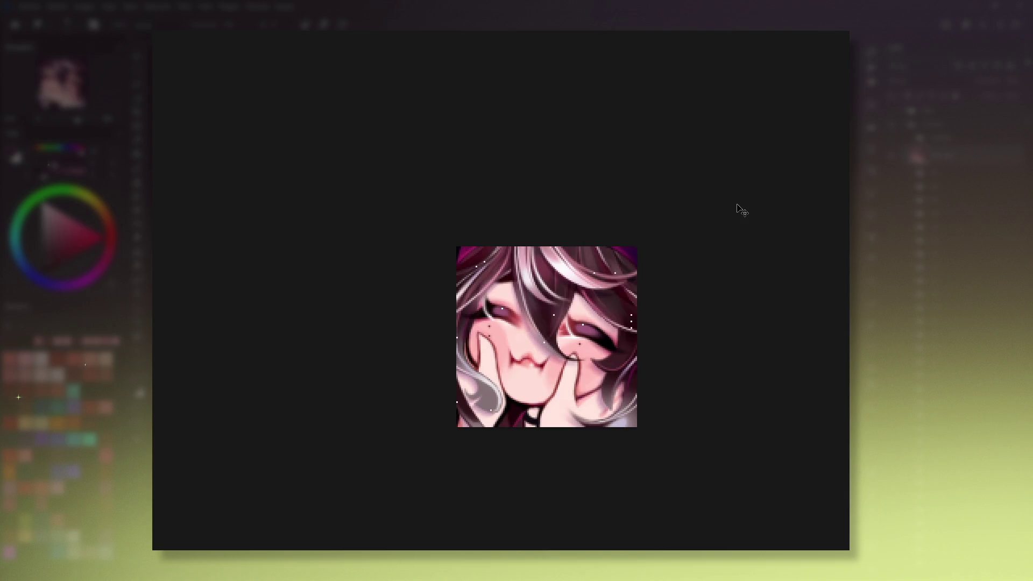
key("ctrl+t")
key("Return")
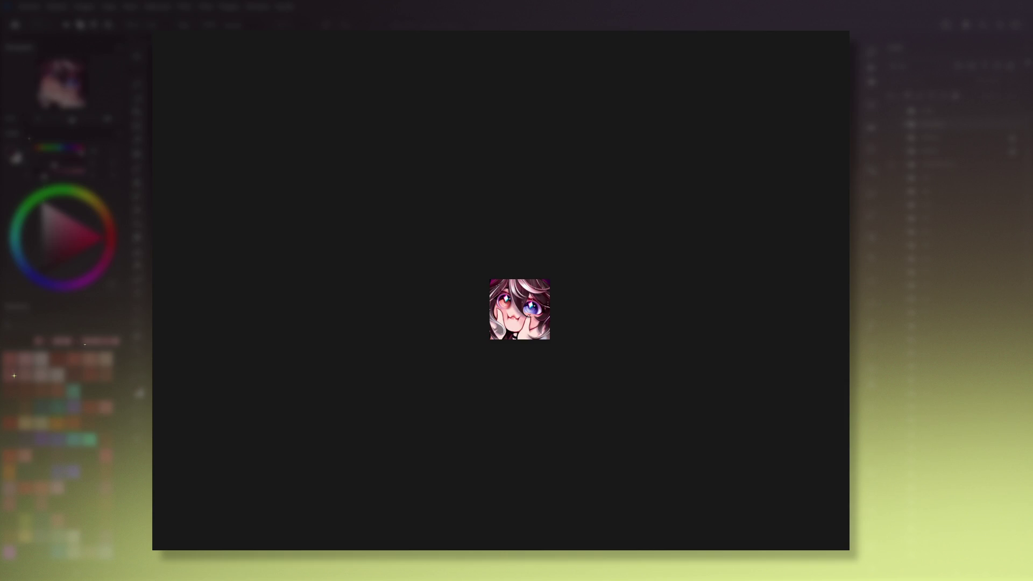
left_click_drag(517, 191, 510, 199)
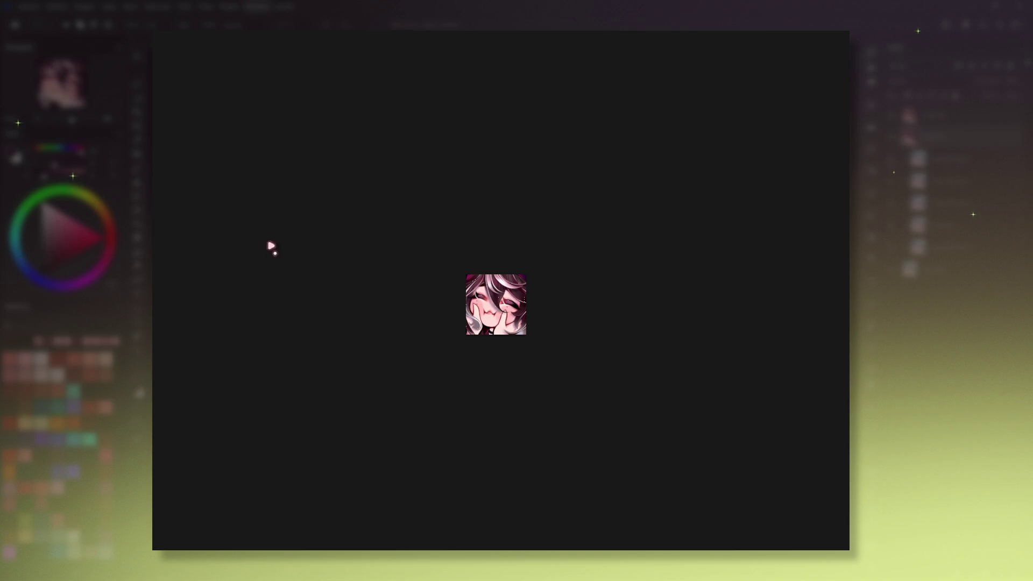
key("Tab")
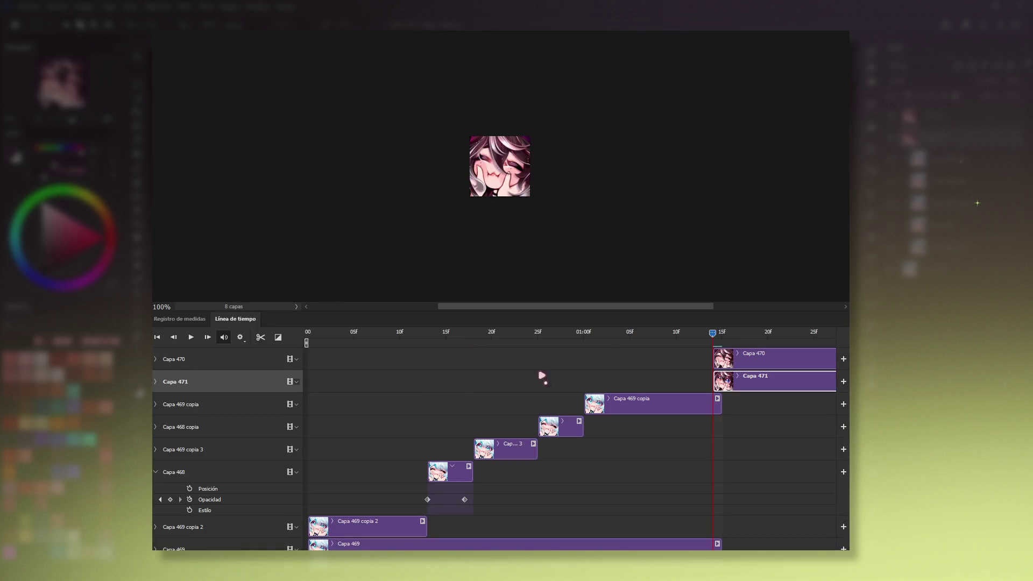
Move the Capa 470 and Capa 471 clips to the start of the timeline.
left_click_drag(761, 386, 353, 379)
left_click(353, 379)
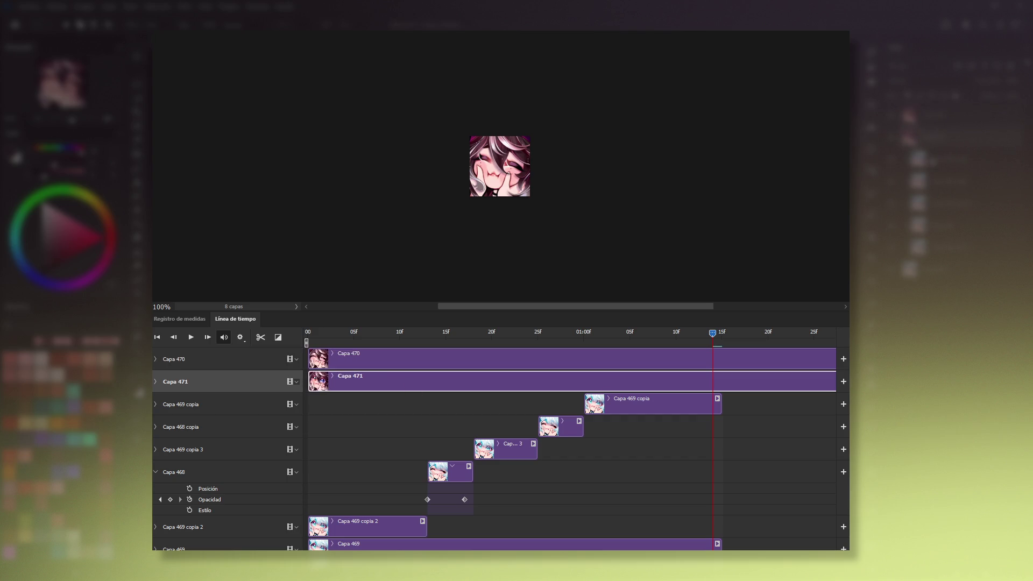
scroll(570, 442, "down", 2)
scroll(570, 441, "down", 2)
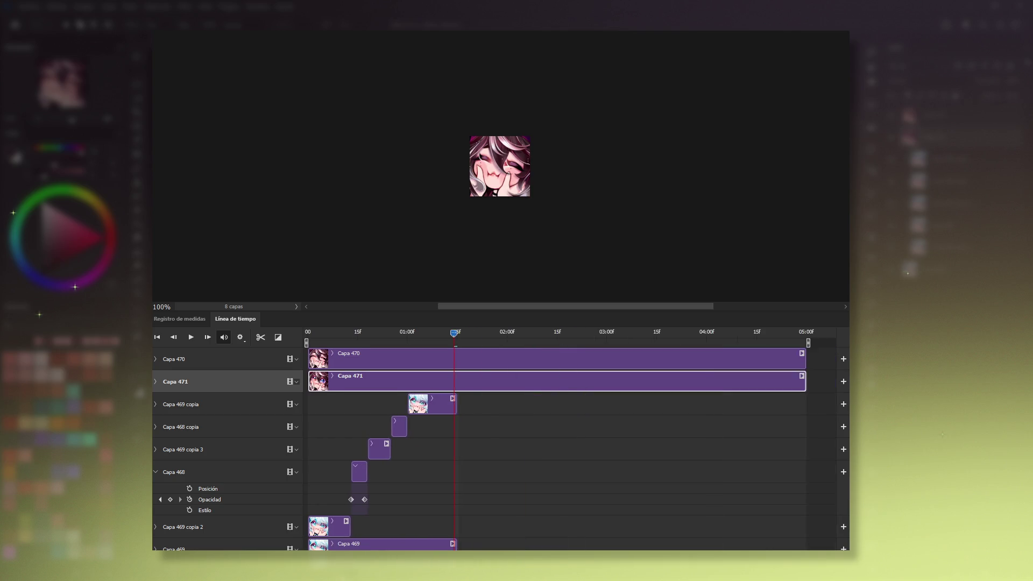
scroll(570, 442, "down", 2)
Trim the Capa 471 and Capa 470 clips to end at 01:15f.
left_click_drag(703, 386, 425, 383)
left_click(432, 335)
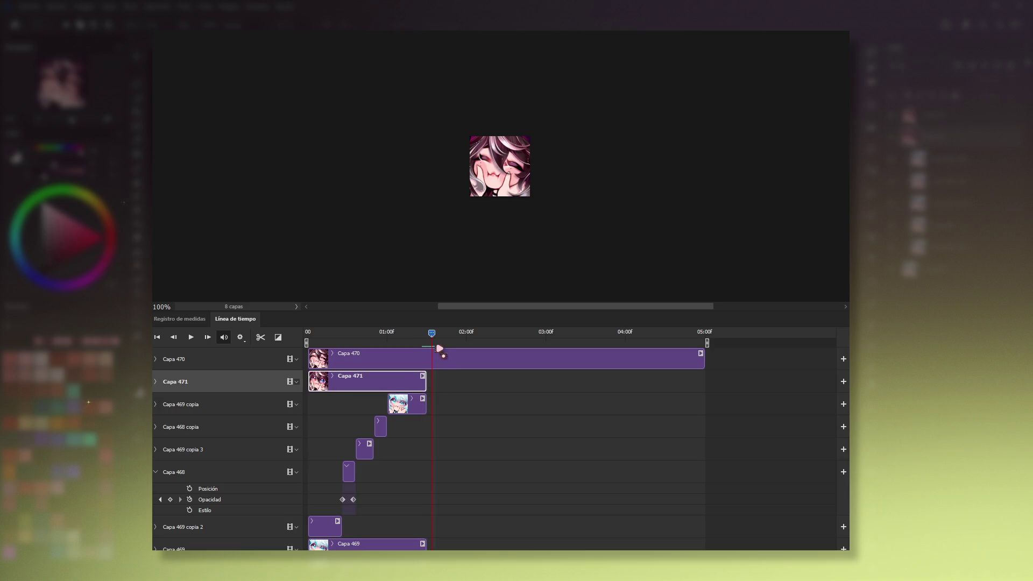
left_click(411, 408)
left_click(428, 334)
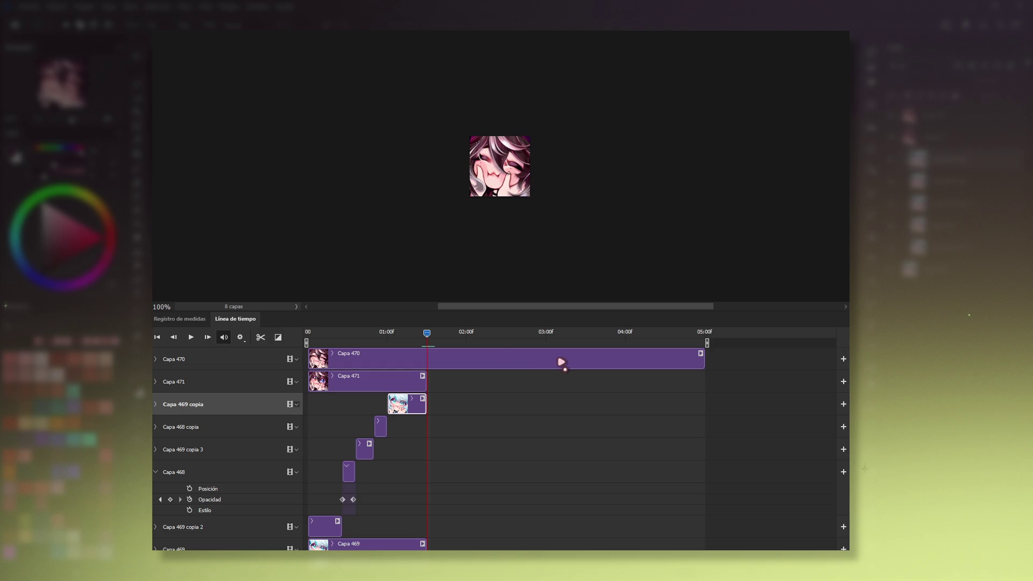
left_click(561, 363)
left_click_drag(703, 362, 426, 366)
Return the playhead to frame 0 and duplicate Capa 471 as Capa 471 copia.
scroll(570, 430, "up", 2)
scroll(570, 431, "up", 2)
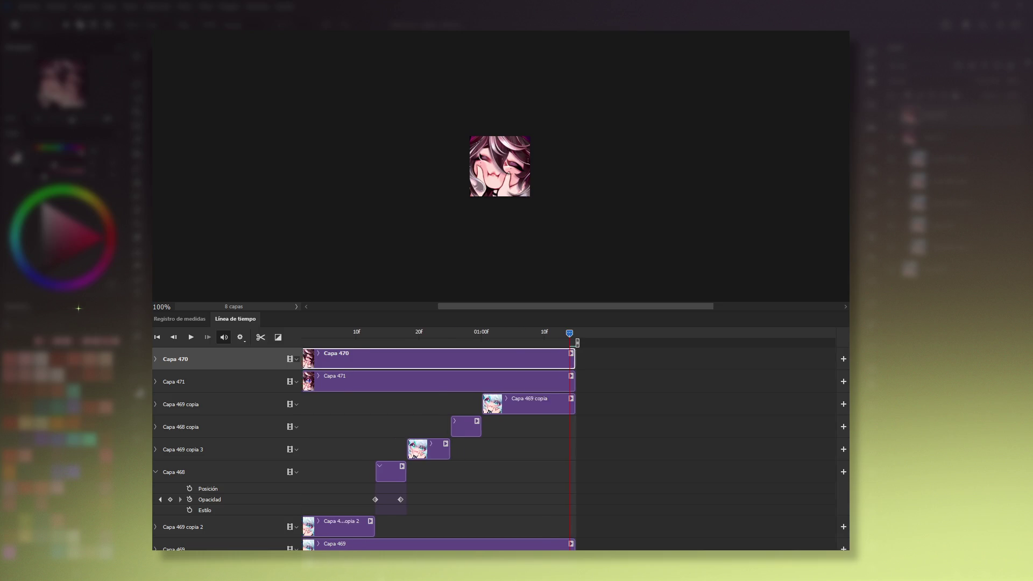
scroll(571, 430, "up", 2)
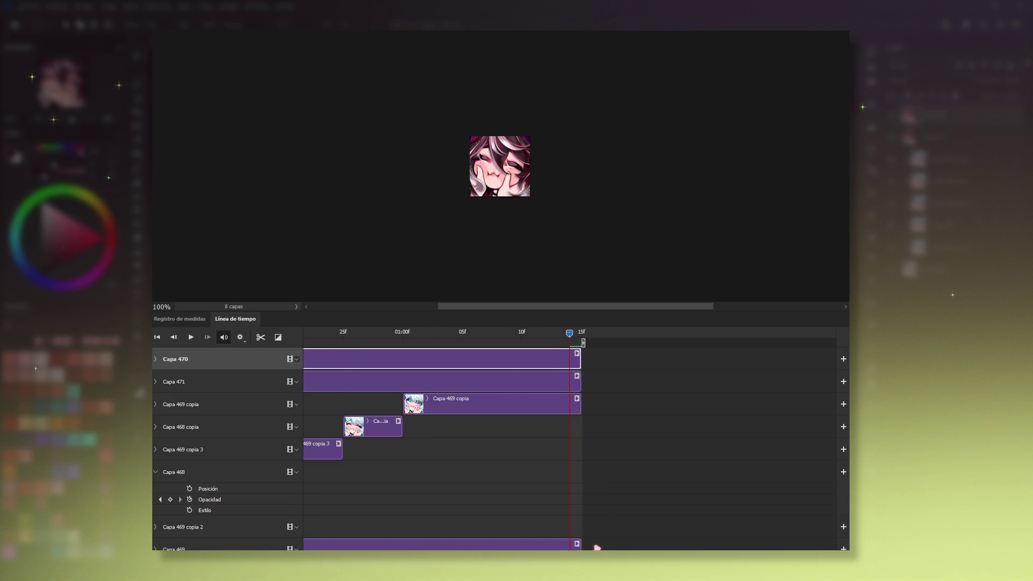
scroll(336, 524, "down", 3)
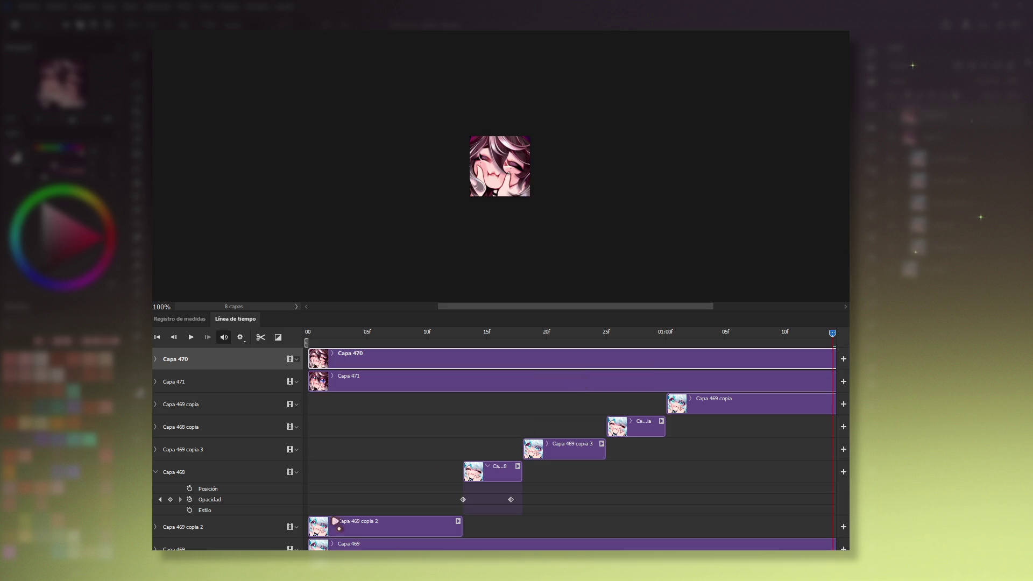
scroll(360, 518, "up", 2)
left_click_drag(570, 333, 47, 323)
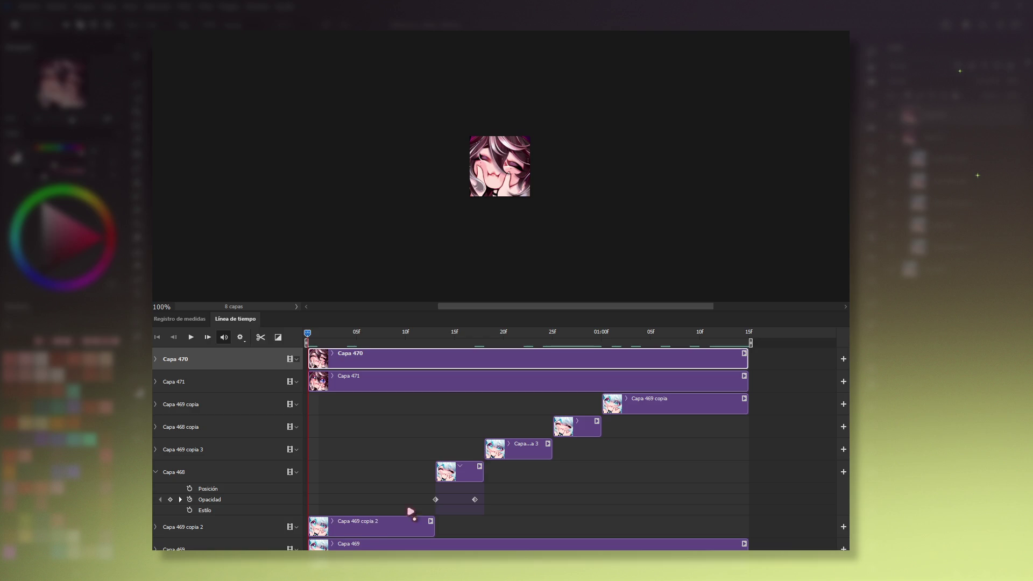
left_click(375, 390)
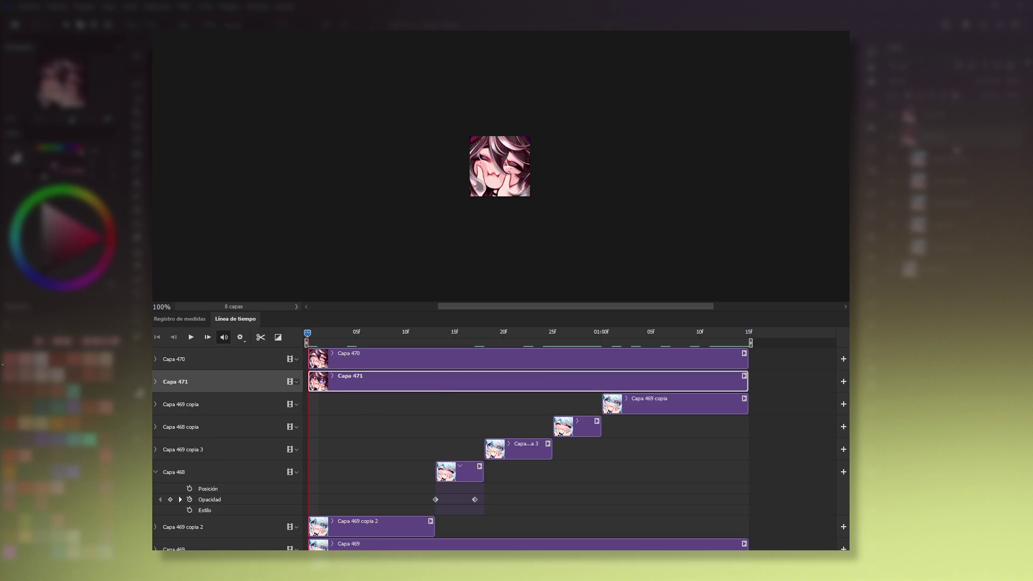
key("ctrl+j")
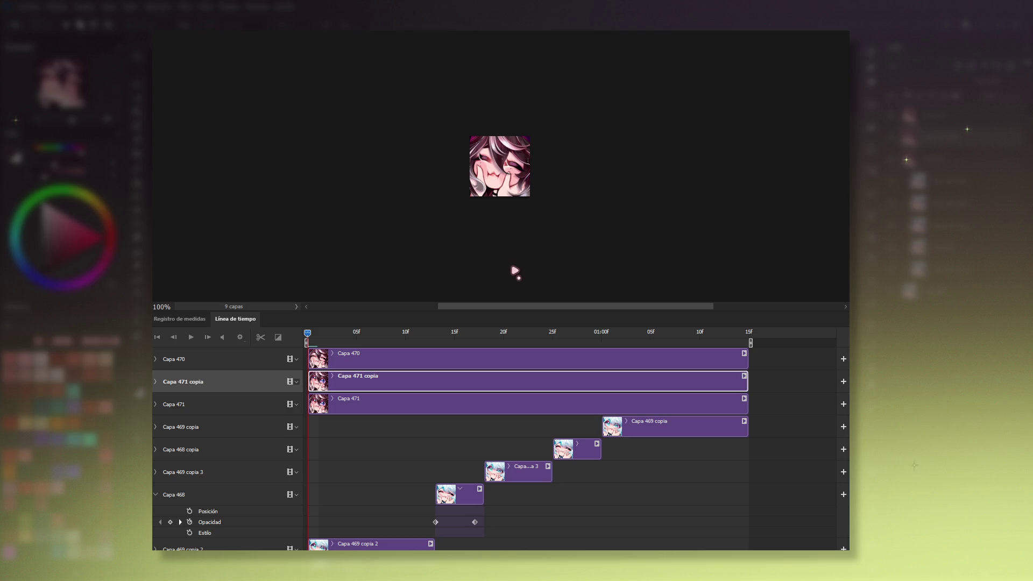
Duplicate Capa 471 again and move Capa 471 down just above Capa 469.
key("ctrl+j")
key("ctrl+j")
scroll(472, 436, "down", 1)
scroll(421, 436, "down", 3)
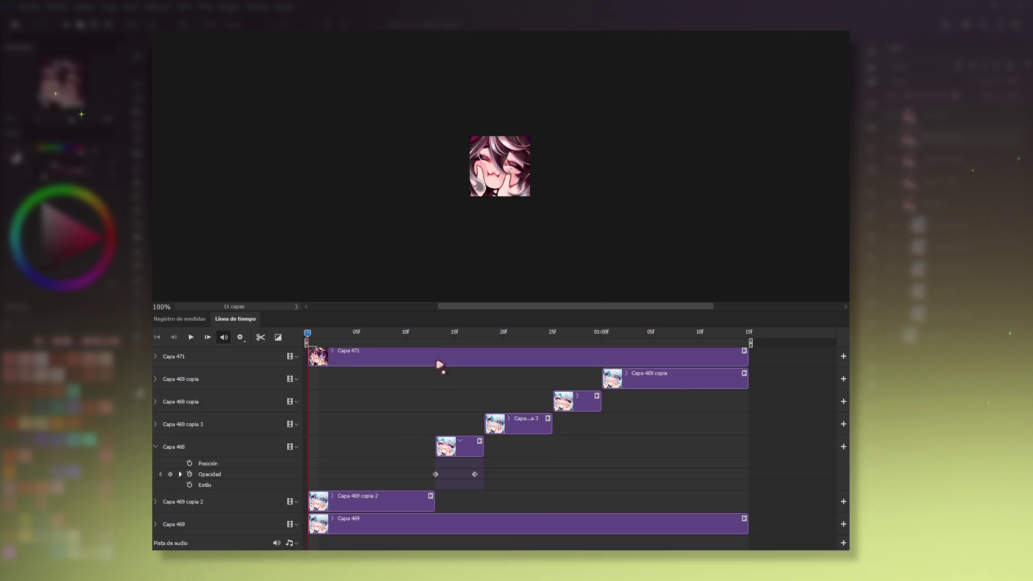
left_click_drag(438, 359, 450, 521)
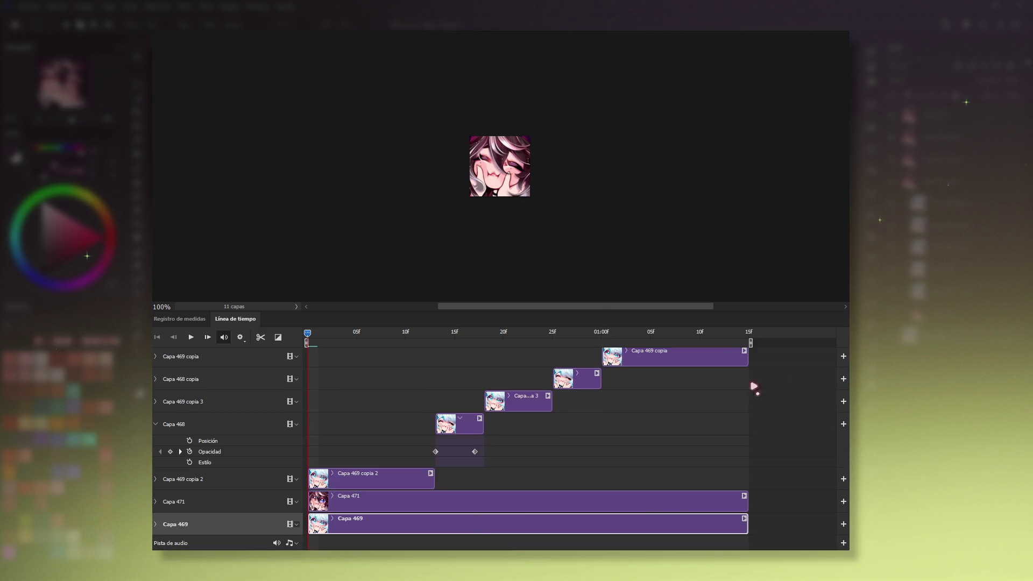
scroll(624, 355, "up", 4)
Start Capa 471 copia at 01:00f and trim Capa 471 copia 2 to end near 14f.
left_click_drag(425, 426, 619, 424)
left_click(495, 401)
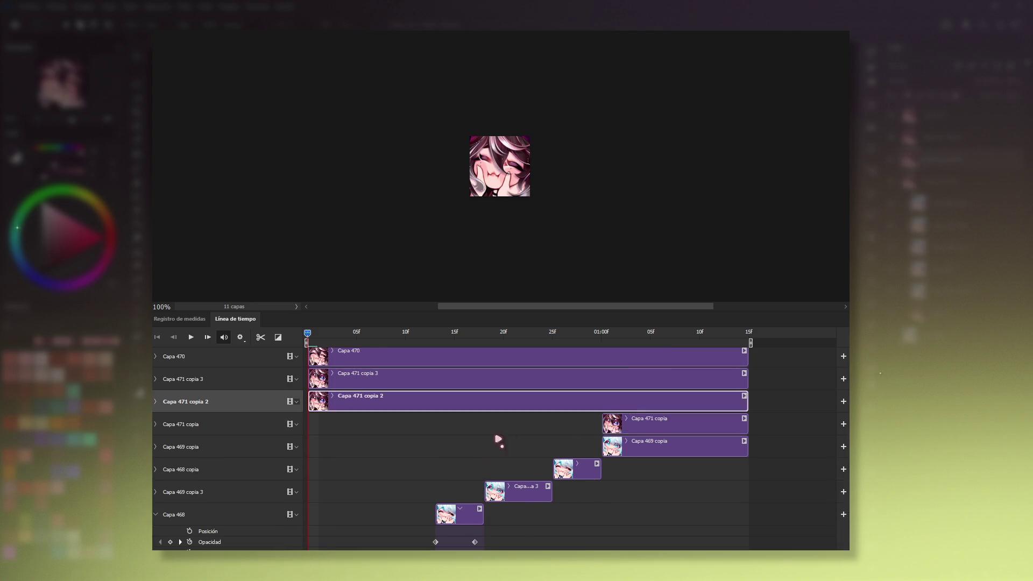
scroll(495, 438, "down", 1)
mouse_move(307, 334)
left_mouse_down()
mouse_move(447, 347)
mouse_move(438, 348)
left_mouse_up()
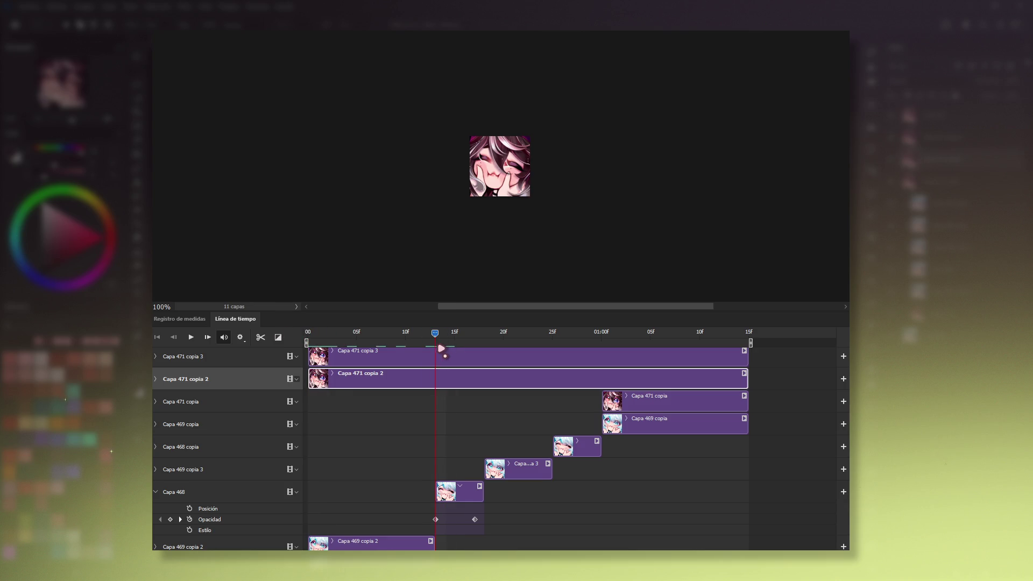
left_click_drag(747, 379, 436, 388)
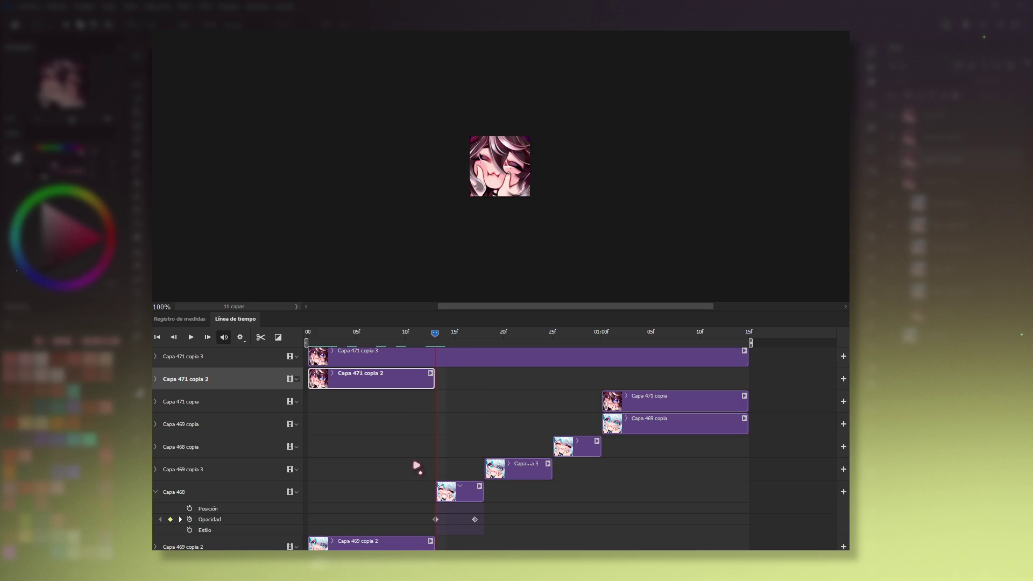
scroll(453, 452, "up", 1)
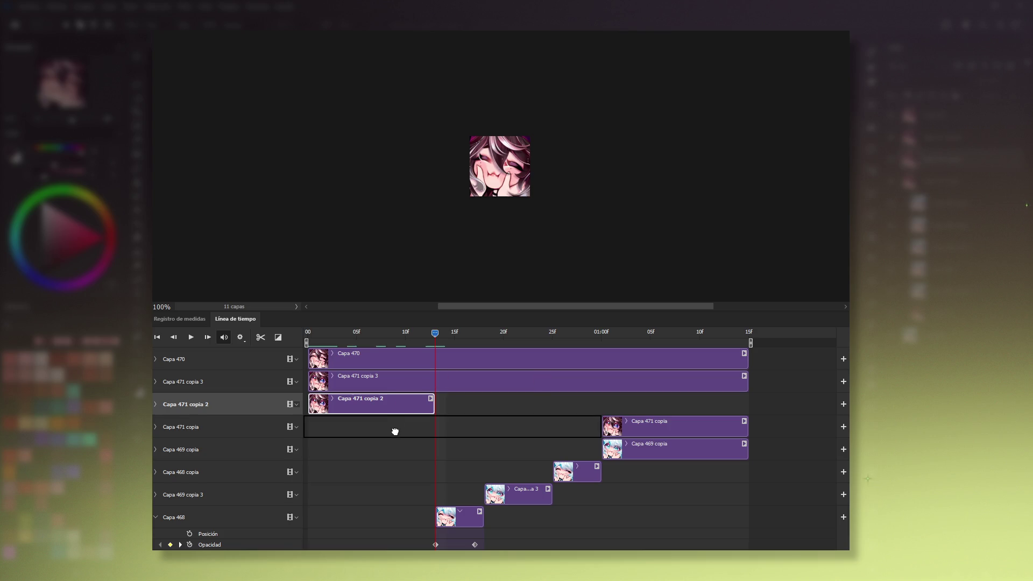
Shorten Capa 471 copia 3 and place it in Grupo de vídeos 1 after copia 2.
left_click_drag(401, 405, 394, 429)
left_click(489, 382)
key("space")
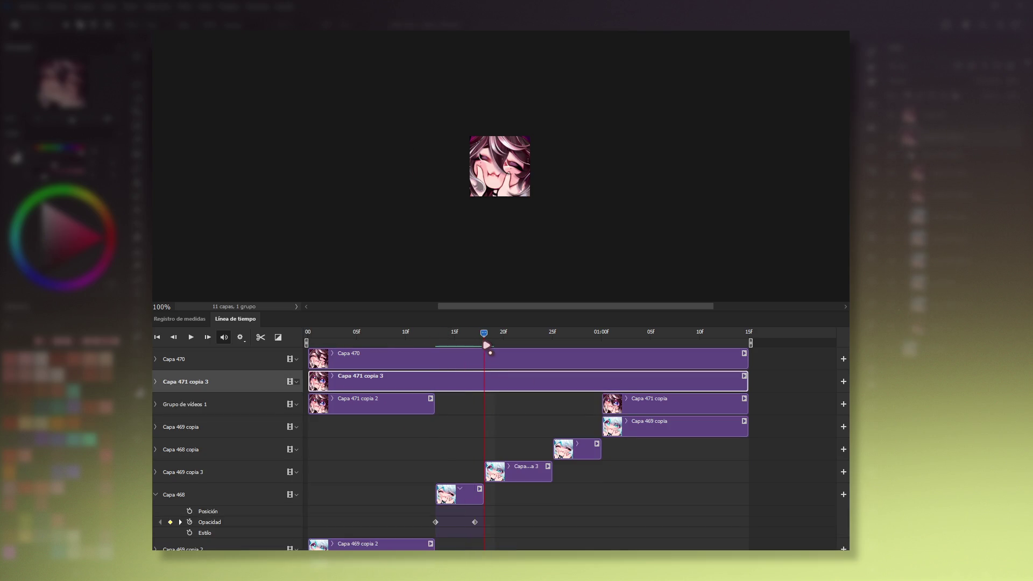
left_click_drag(748, 383, 458, 371)
mouse_move(374, 379)
left_mouse_down()
mouse_move(534, 404)
mouse_move(543, 388)
left_mouse_up()
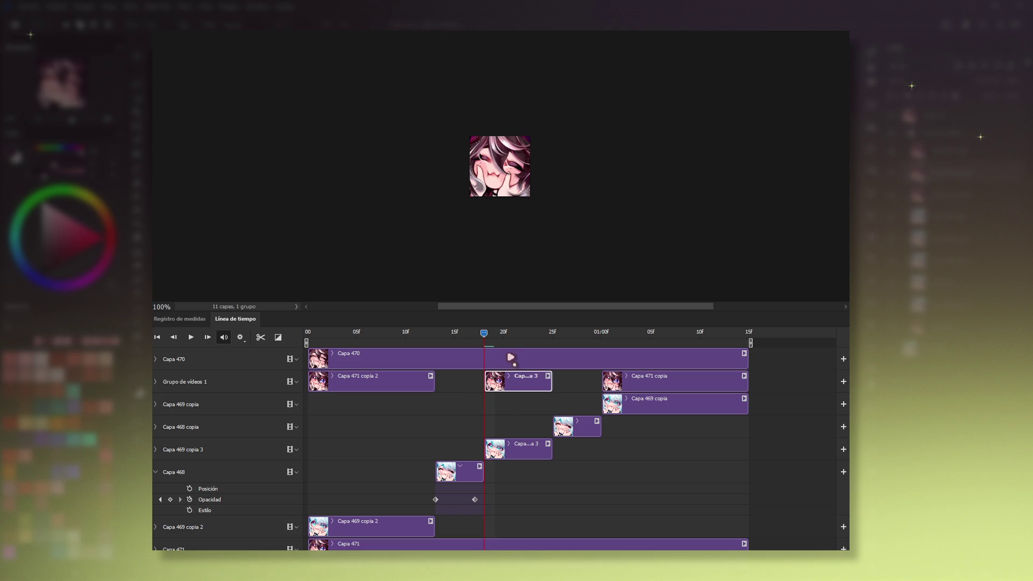
left_click_drag(488, 336, 552, 335)
Shorten the Capa 470 clip to run about 13f–18f.
left_click(517, 364)
mouse_move(746, 360)
left_mouse_down()
mouse_move(355, 360)
mouse_move(459, 361)
left_mouse_up()
left_click_drag(552, 335, 435, 334)
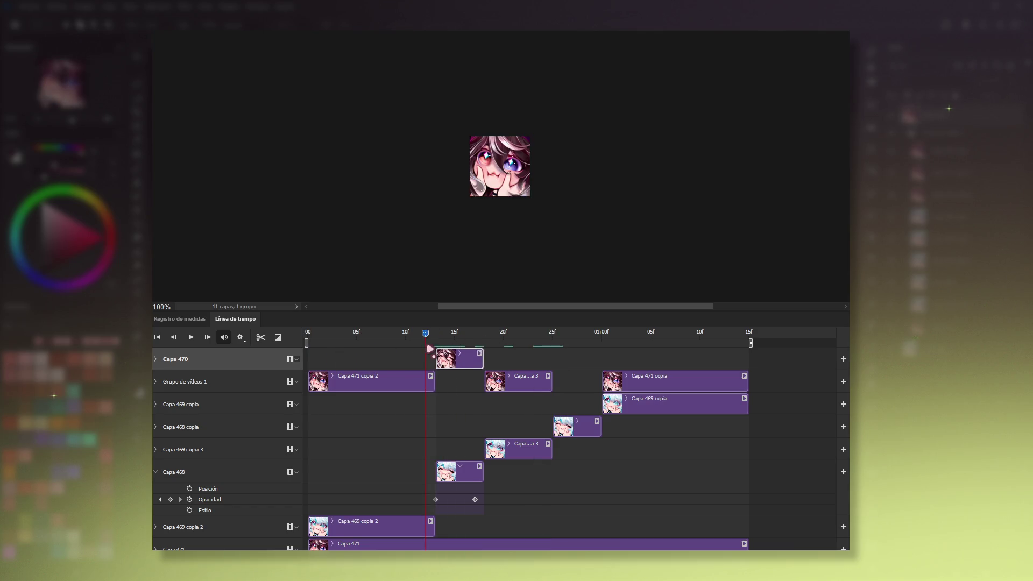
Keyframe Capa 470's opacity so it fades to fully transparent by about 17f.
left_click(156, 359)
left_click(189, 387)
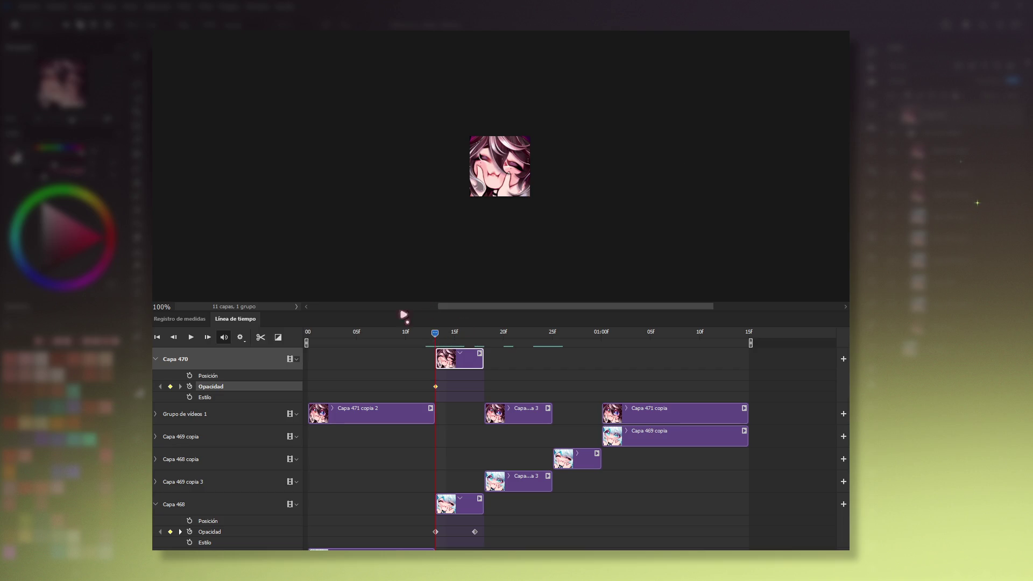
scroll(521, 496, "down", 2)
scroll(521, 496, "up", 1)
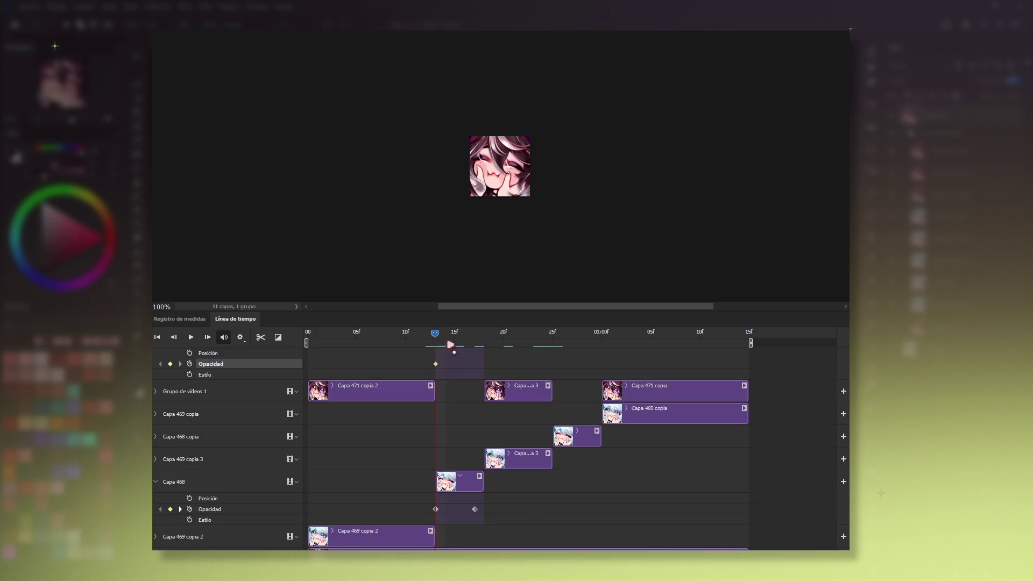
scroll(484, 431, "up", 1)
left_click_drag(435, 334, 474, 335)
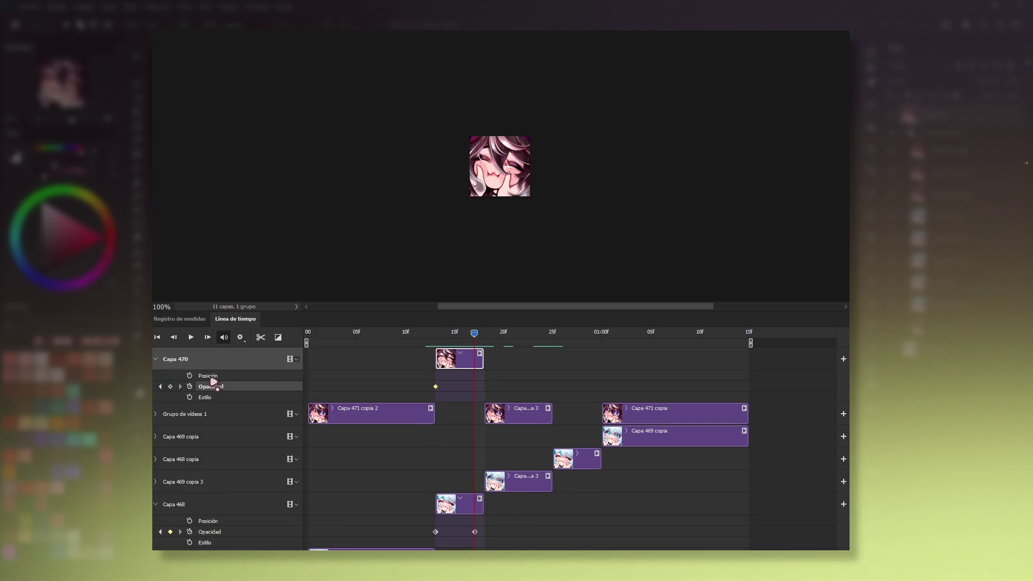
left_click(171, 387)
key("0")
key("0")
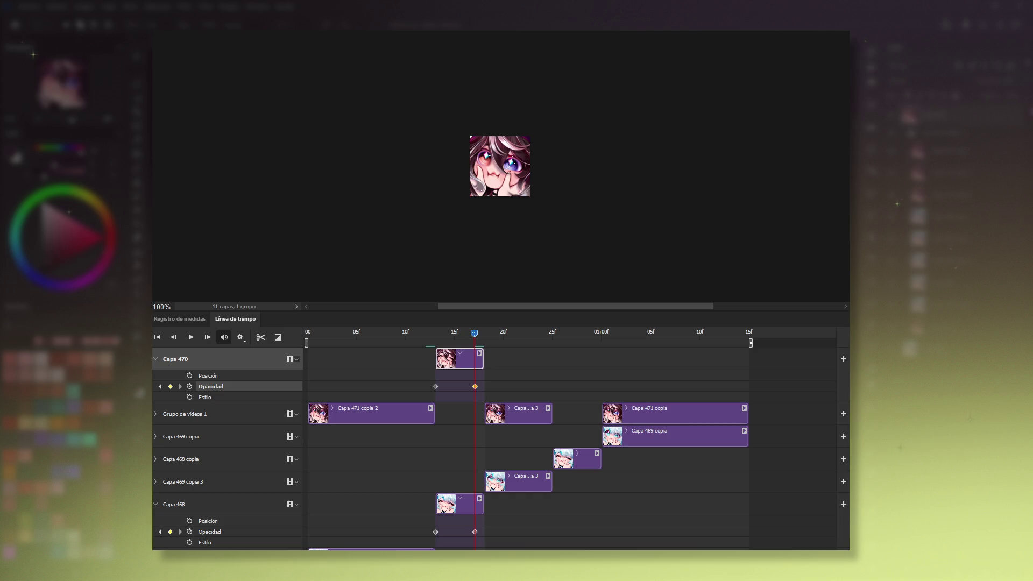
left_click_drag(474, 333, 437, 332)
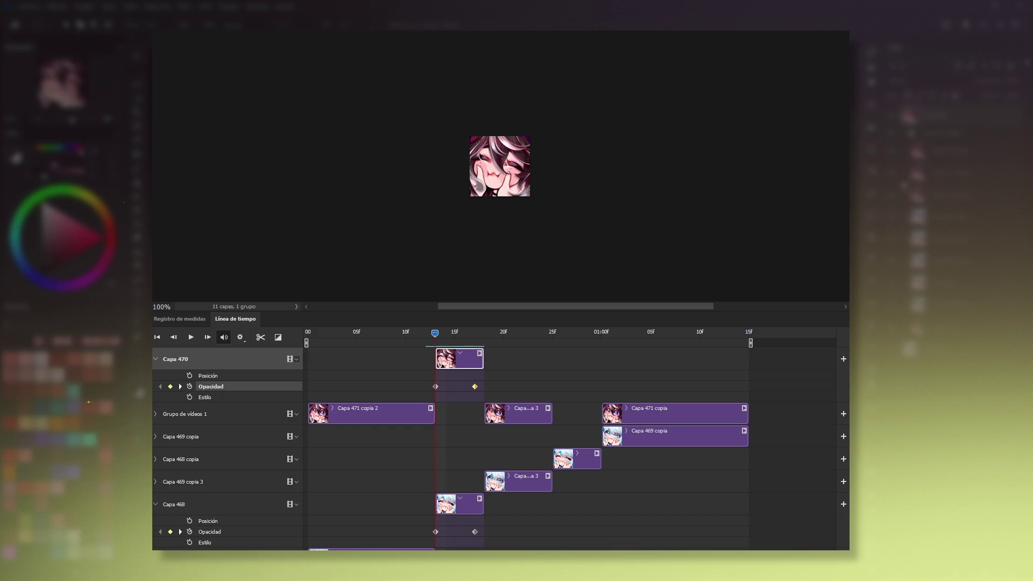
Duplicate Capa 470 and use the copy to fill the gap in Grupo de vídeos 1.
key("ctrl+j")
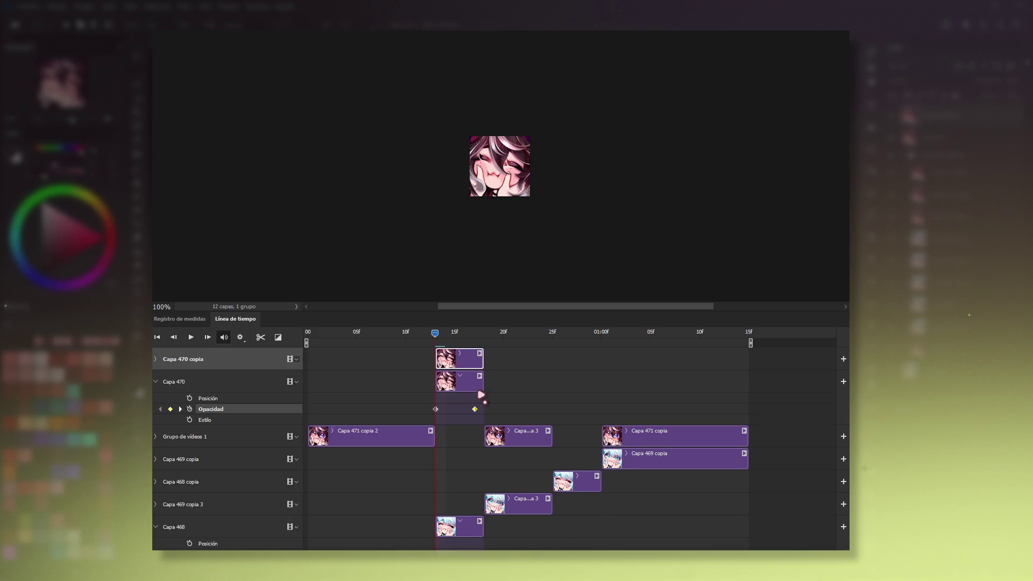
left_click_drag(468, 382, 461, 433)
left_click_drag(460, 359, 573, 380)
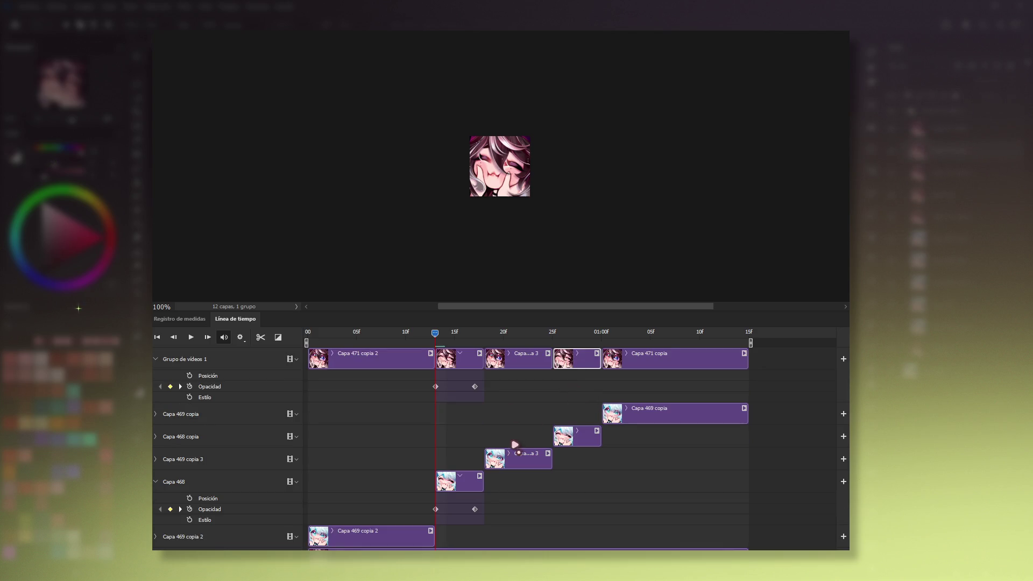
Delete the Capa 469 copia track from the timeline.
scroll(516, 447, "down", 1)
left_click(663, 391)
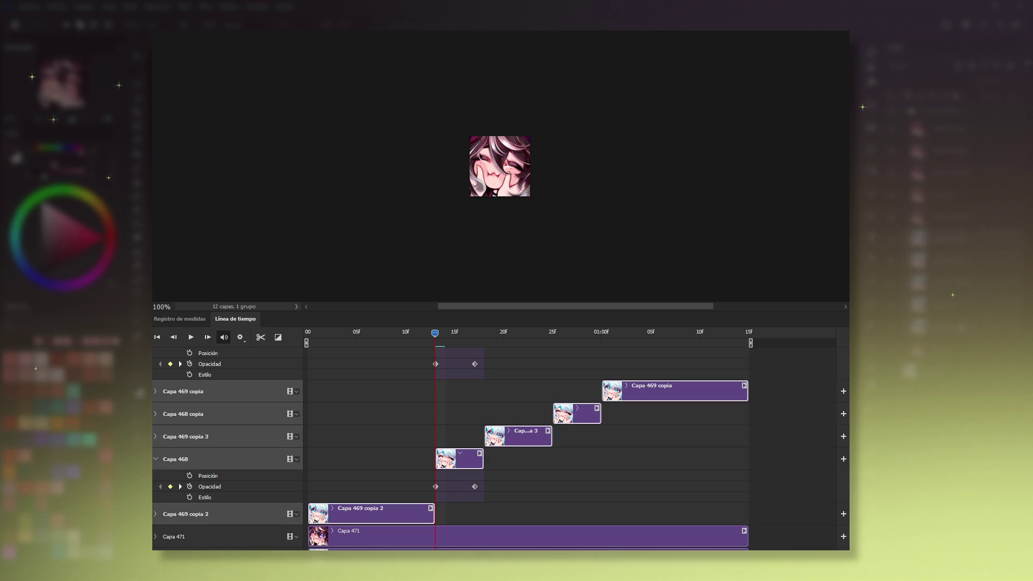
key("Delete")
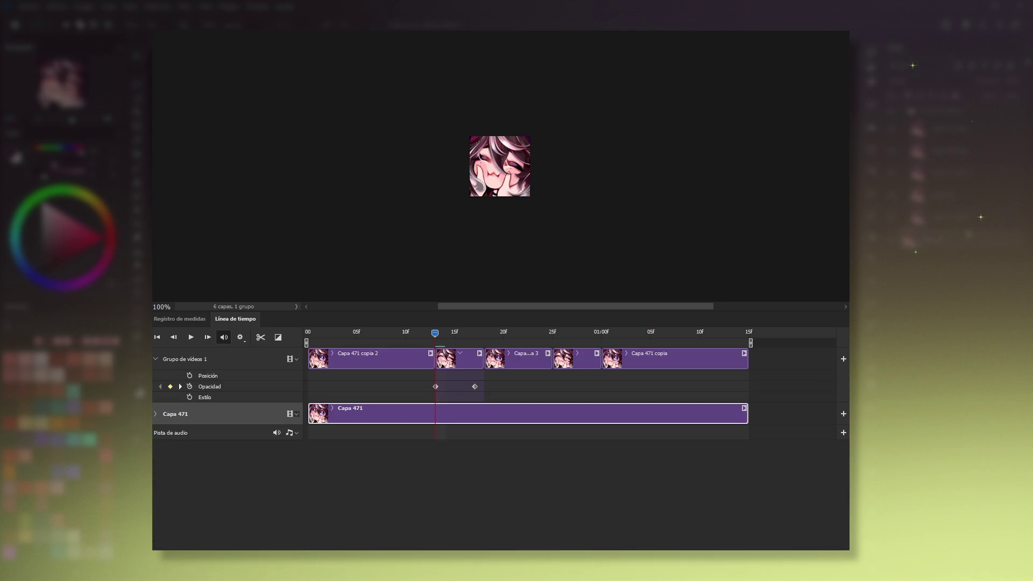
Ungroup Grupo de vídeos 1, delete the empty group, preview playback and reset the playhead to 00.
key("ctrl+shift+g")
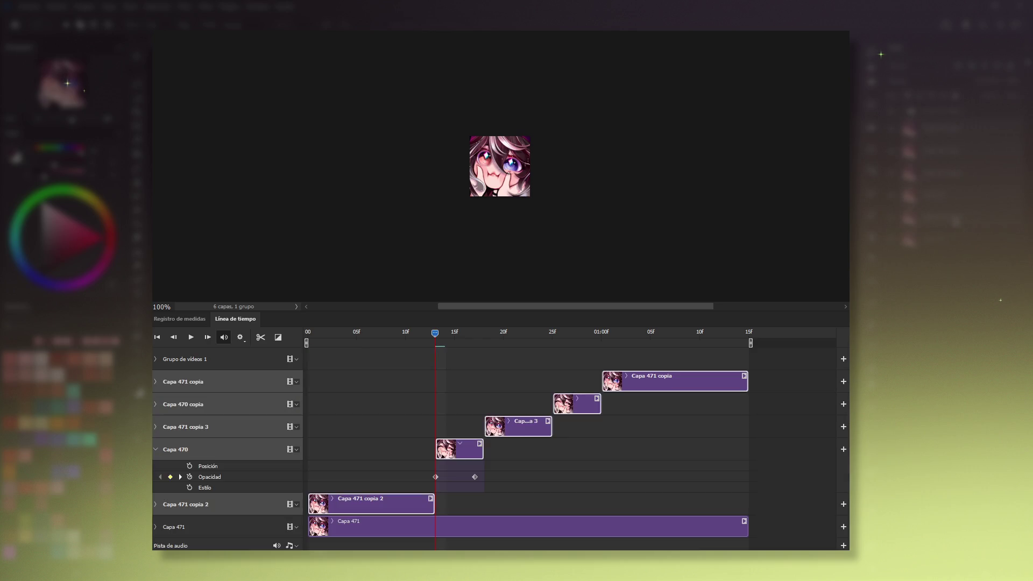
key("Delete")
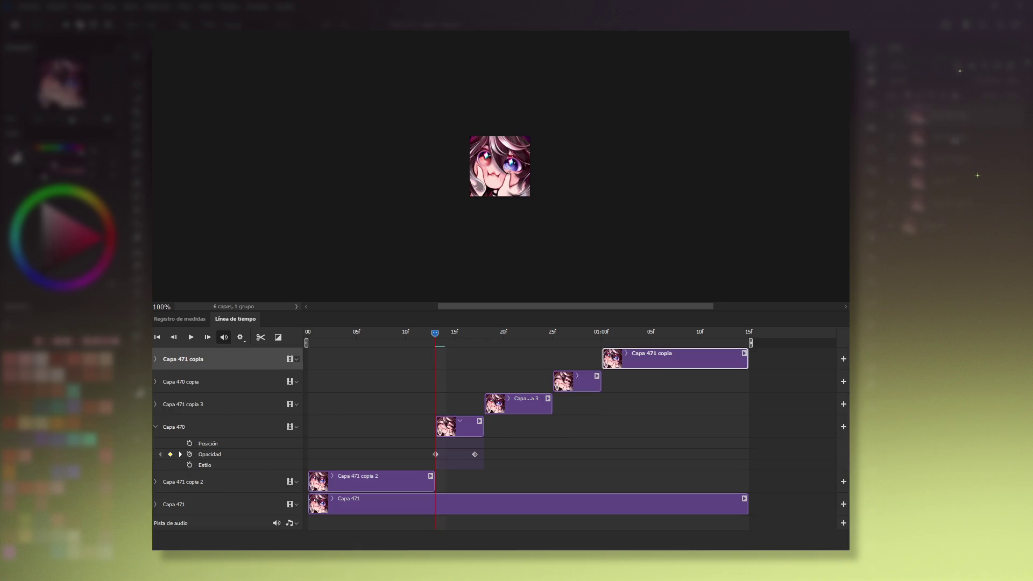
key("space")
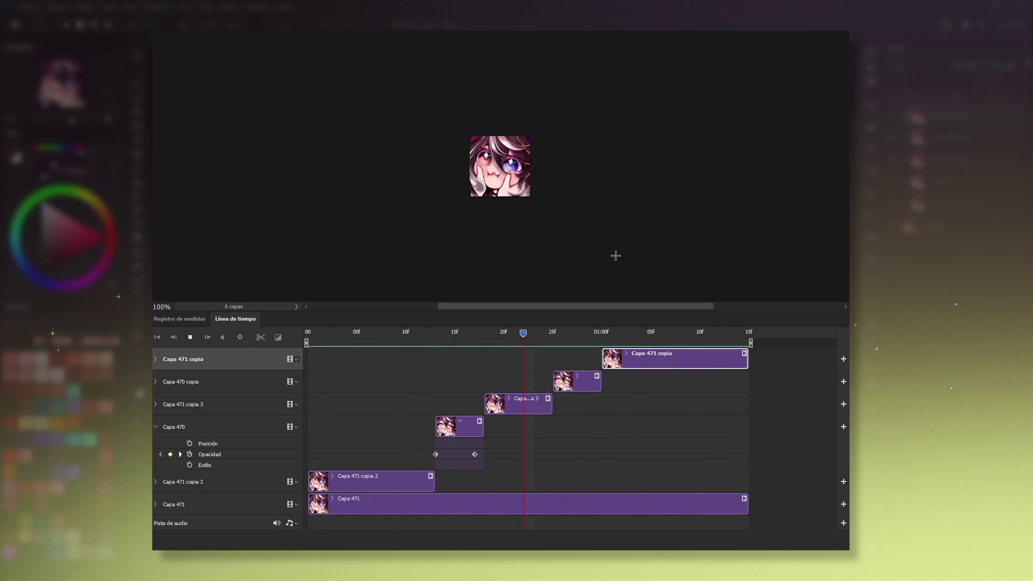
key("space")
left_click_drag(653, 334, 282, 344)
key("ctrl+Tab")
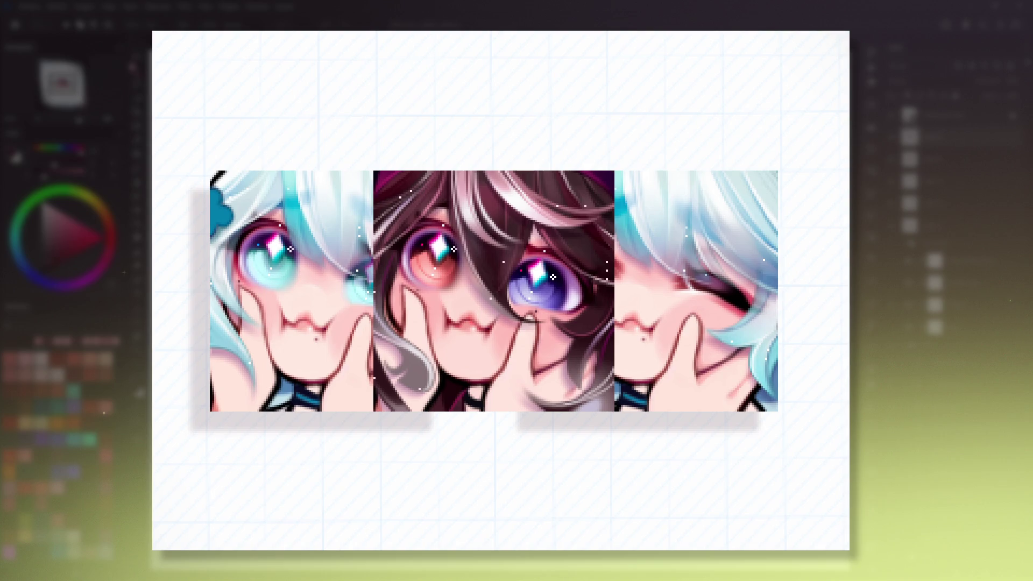
Place the open-eyed portrait over the left emote slot and the closed-eye portrait over the right.
left_click_drag(518, 238, 477, 238)
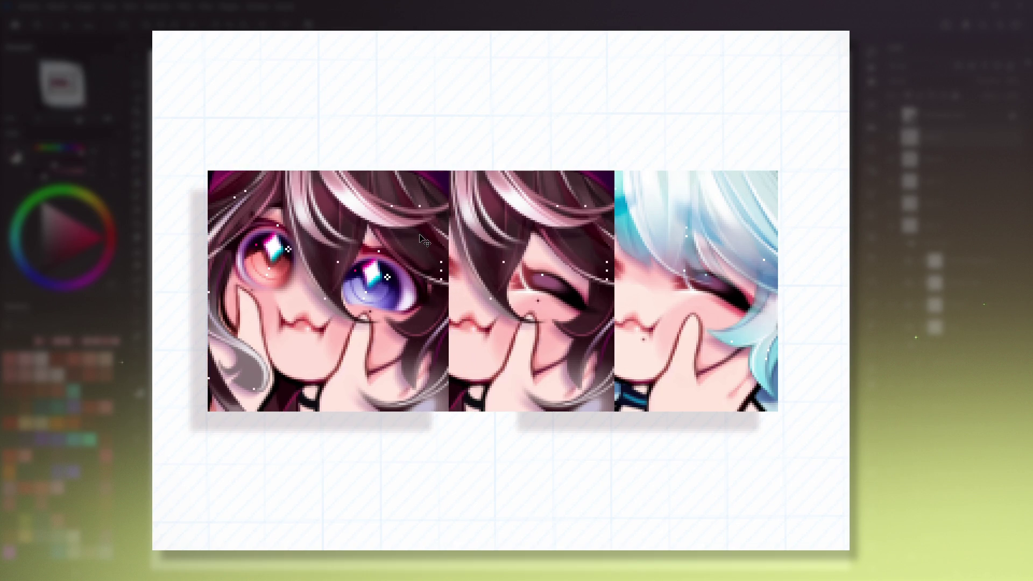
mouse_move(504, 227)
left_mouse_down()
mouse_move(624, 255)
mouse_move(711, 256)
left_mouse_up()
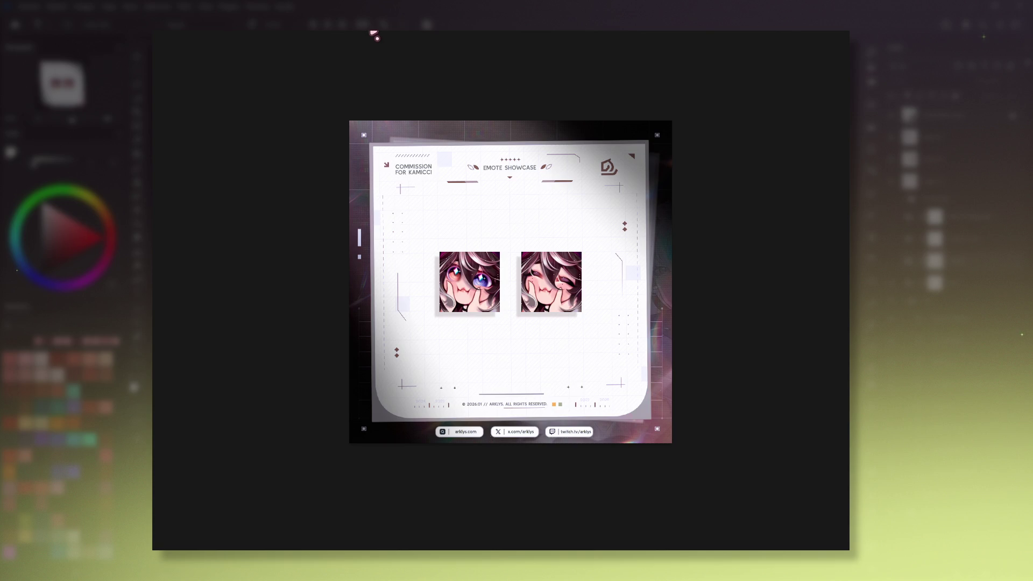
With the Move tool, nudge the showcase composite slightly down and to the left.
left_click(142, 172)
left_click_drag(606, 271, 601, 286)
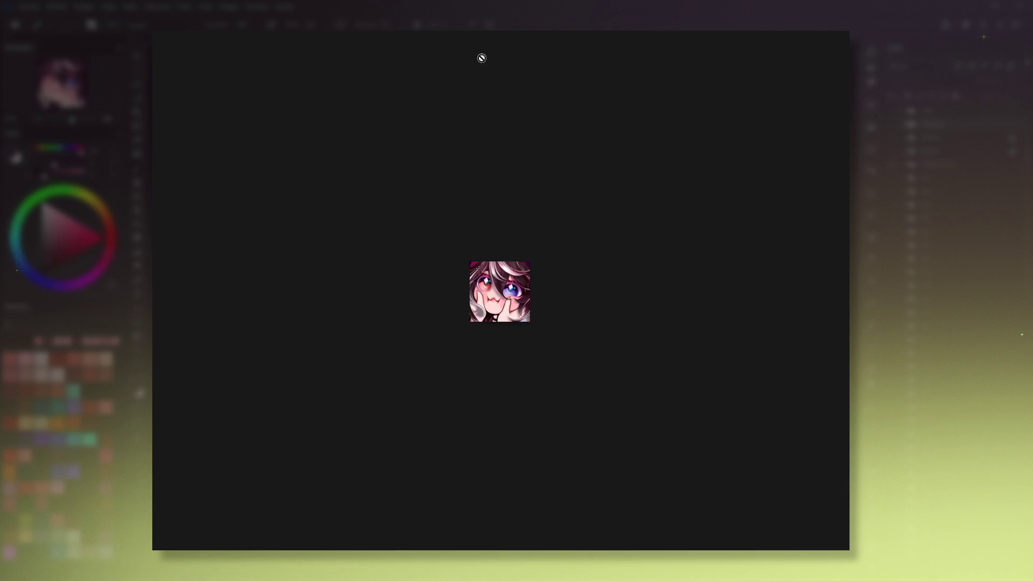
Switch to the emote showcase document tab.
left_click(365, 35)
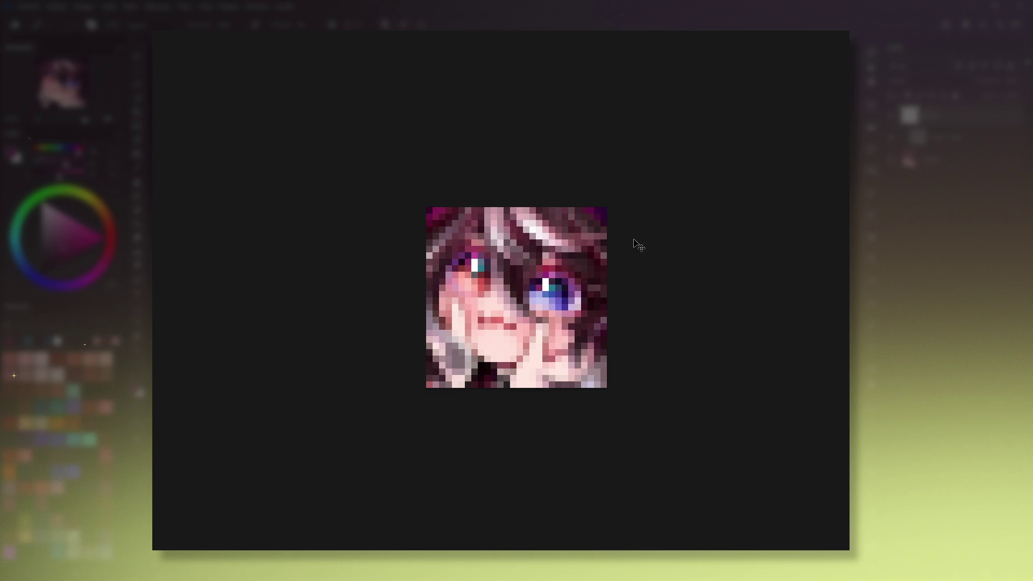
key("1")
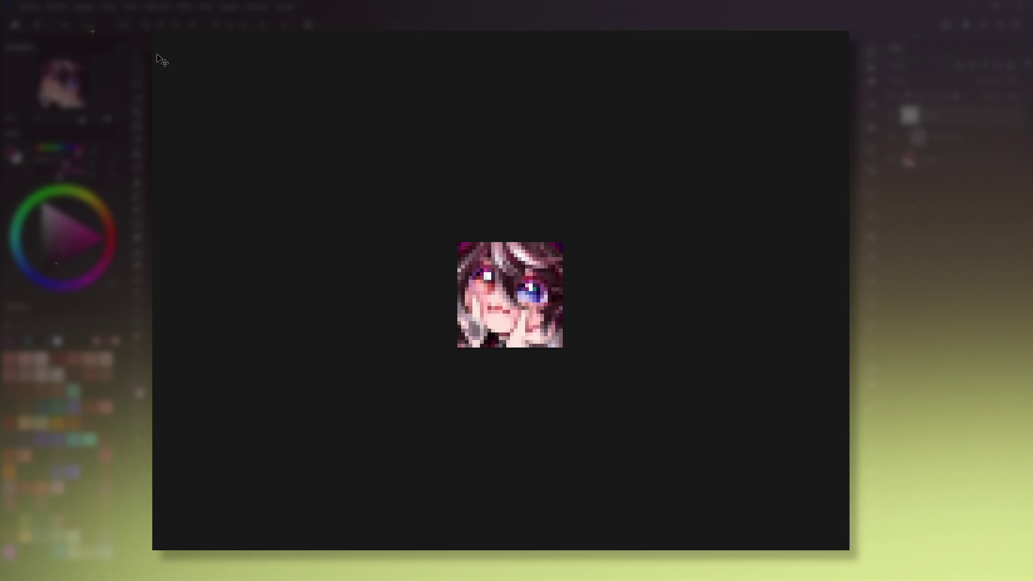
key("m")
left_click_drag(547, 306, 526, 280)
key("ctrl+shift+a")
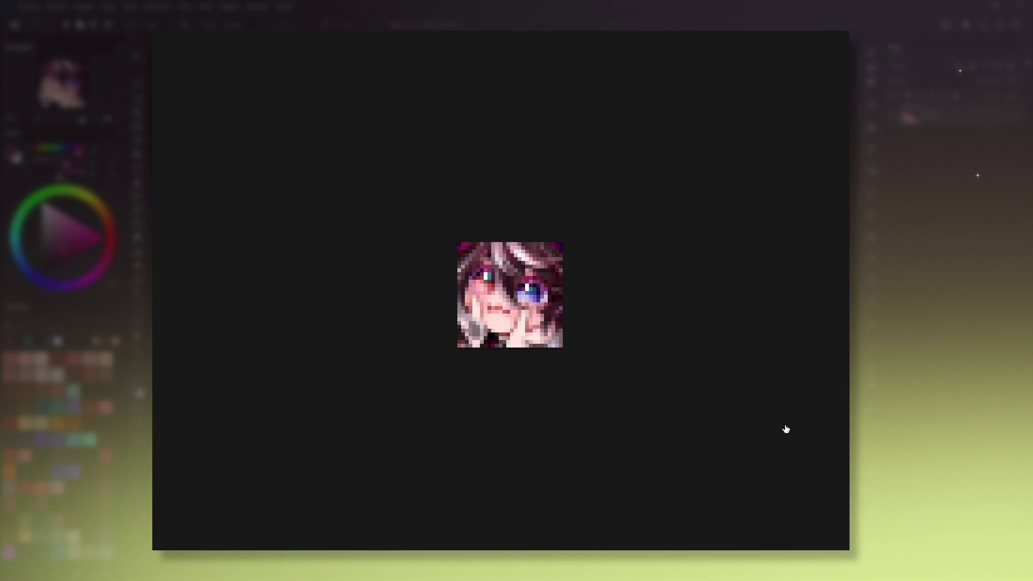
scroll(786, 429, "down", 3)
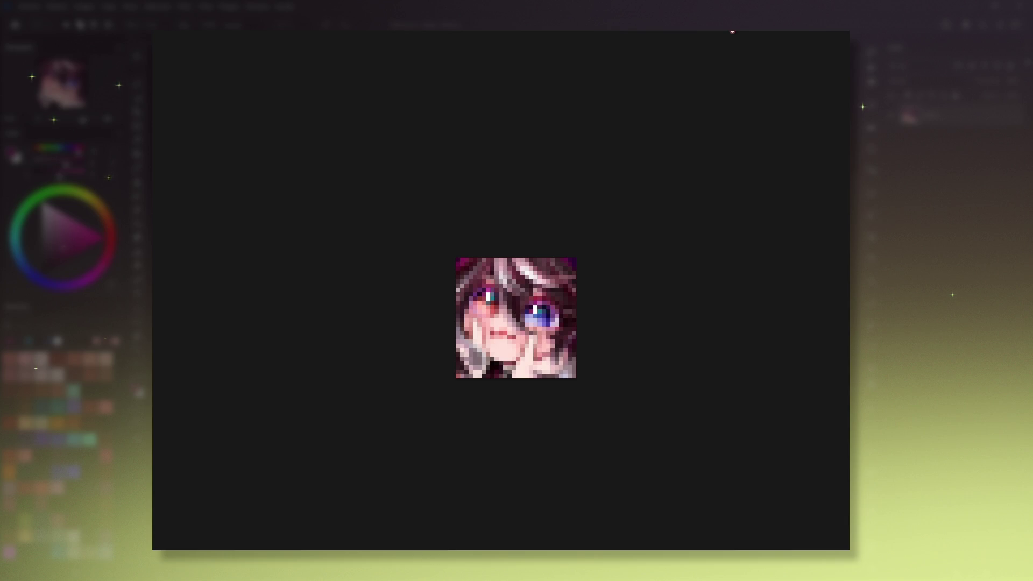
Duplicate the emote layer with Ctrl+J so a copy appears in the Layers panel.
scroll(721, 33, "down", 3)
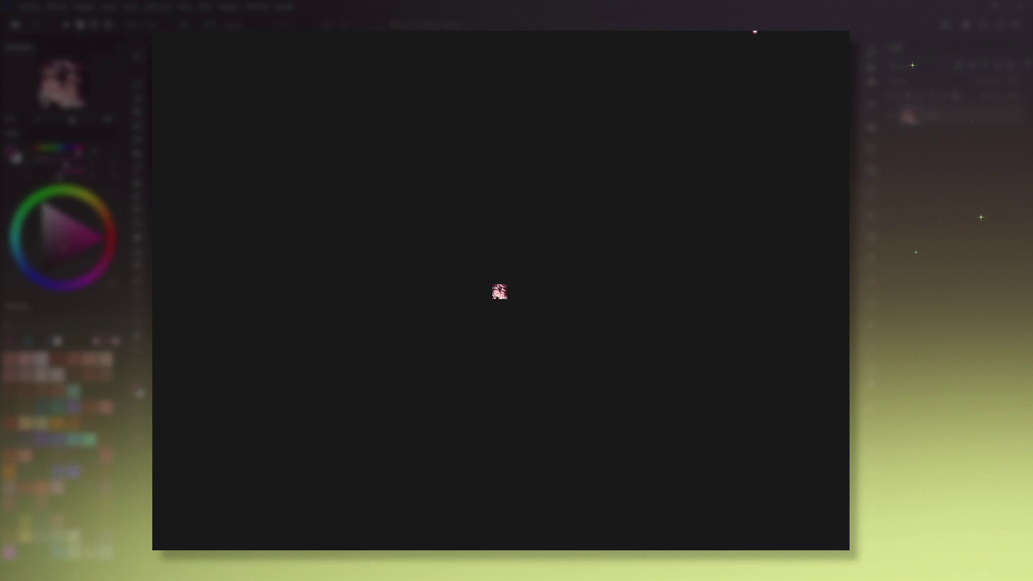
scroll(748, 34, "up", 3)
scroll(655, 33, "down", 3)
key("ctrl+j")
scroll(733, 35, "up", 5)
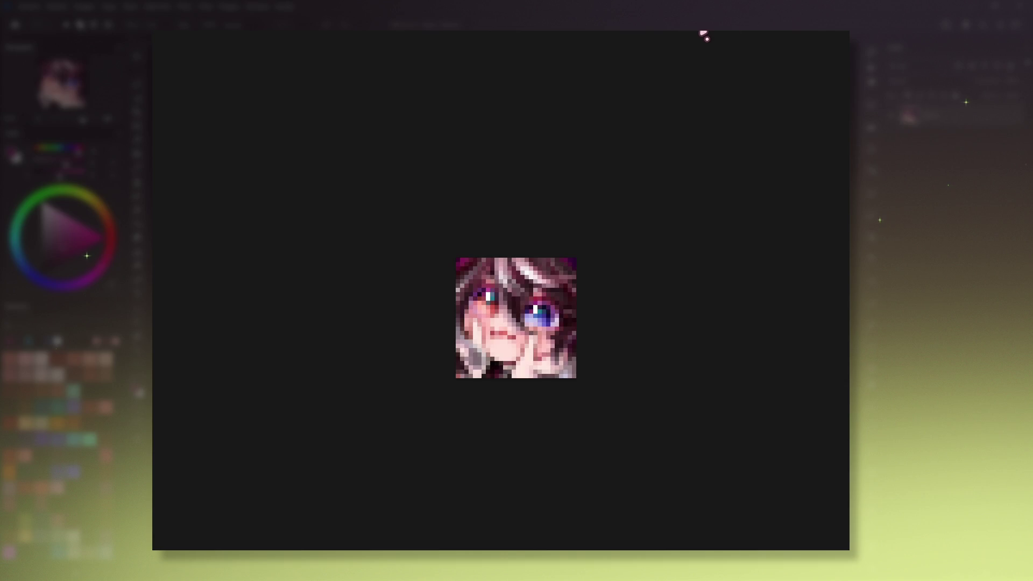
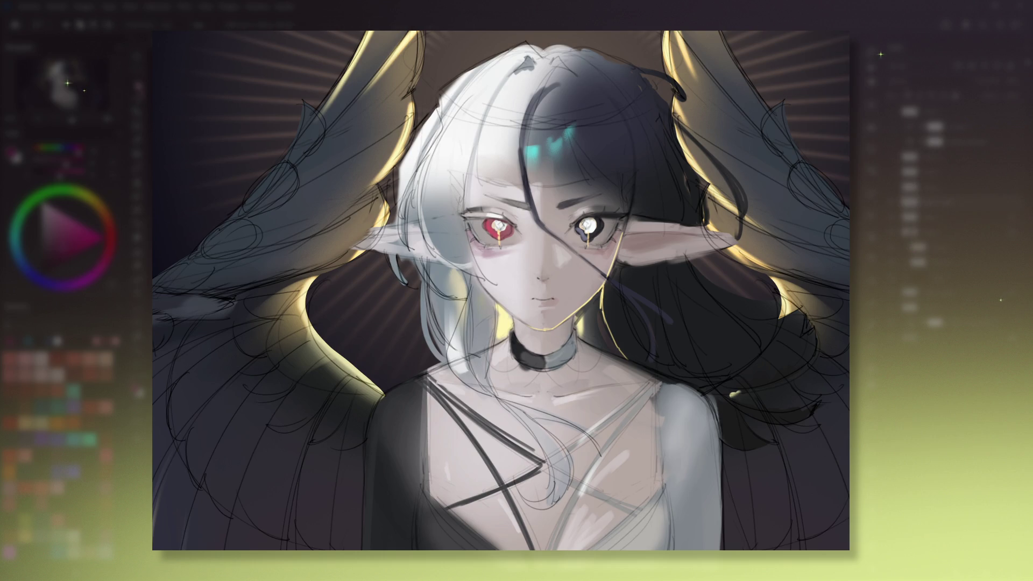
Draw a darker face contour, brighten the white hair over the face, then deselect.
mouse_move(476, 164)
left_mouse_down()
mouse_move(583, 293)
mouse_move(477, 171)
left_mouse_up()
key("ctrl+z")
key("ctrl+shift+a")
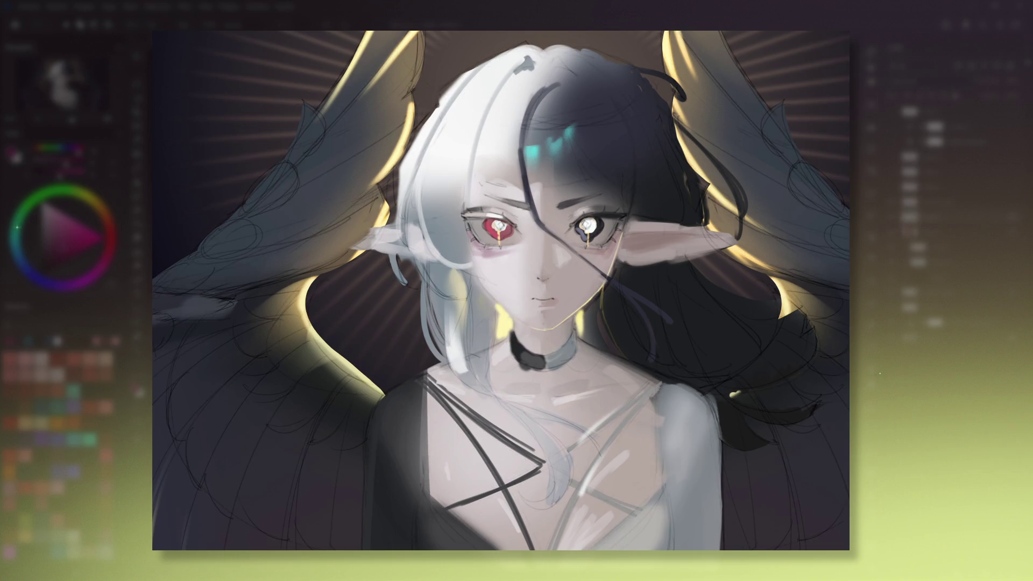
mouse_move(625, 244)
left_mouse_down()
mouse_move(635, 186)
mouse_move(628, 222)
left_mouse_up()
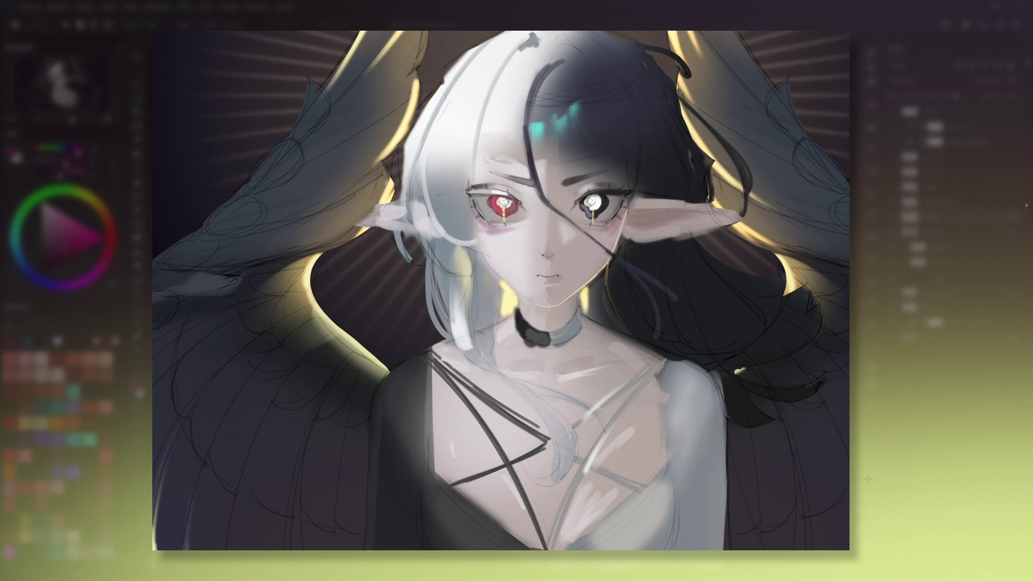
Pan the view down and left to bring the top of the wings into view.
left_click_drag(523, 193, 507, 243)
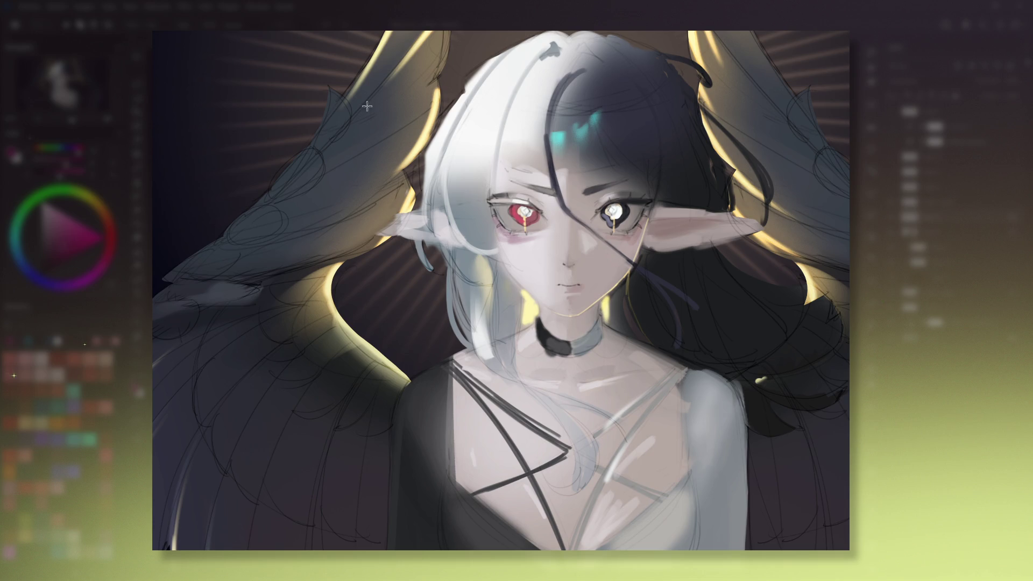
left_click_drag(477, 273, 481, 305)
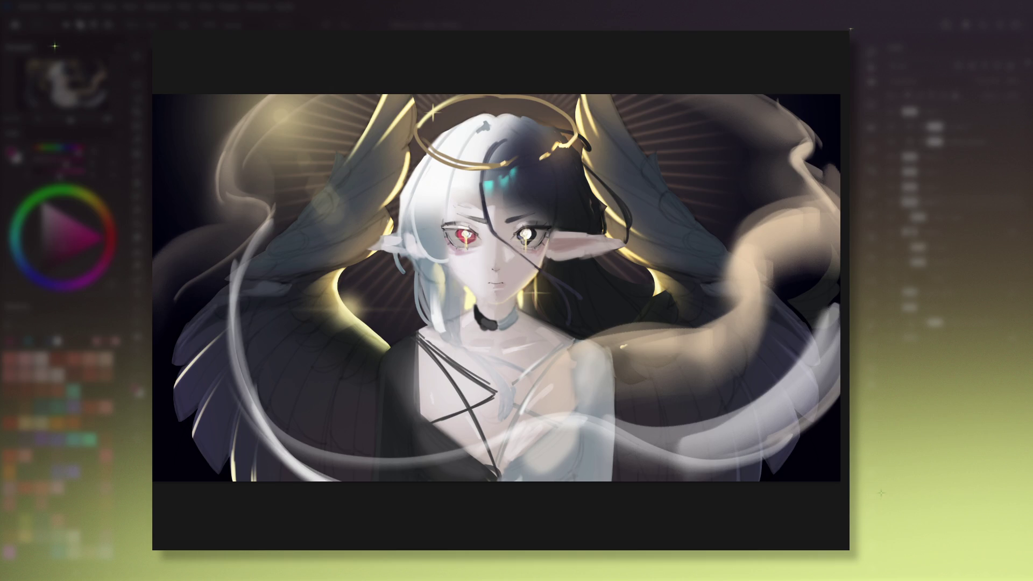
Adjust the view around the face to work on the eyelids, lashes, nose and mouth.
left_click_drag(373, 154, 379, 148)
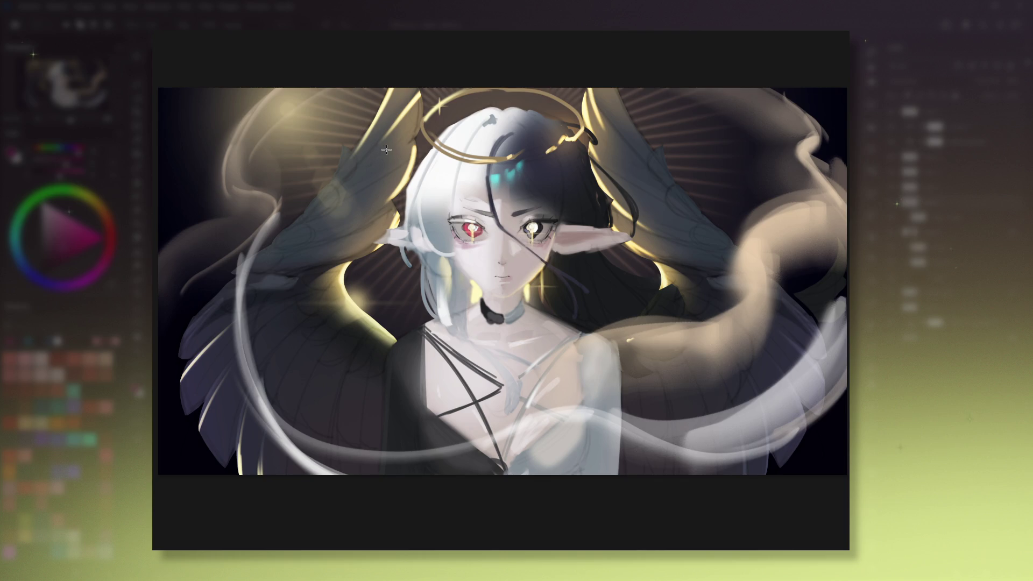
left_click_drag(403, 178, 401, 180)
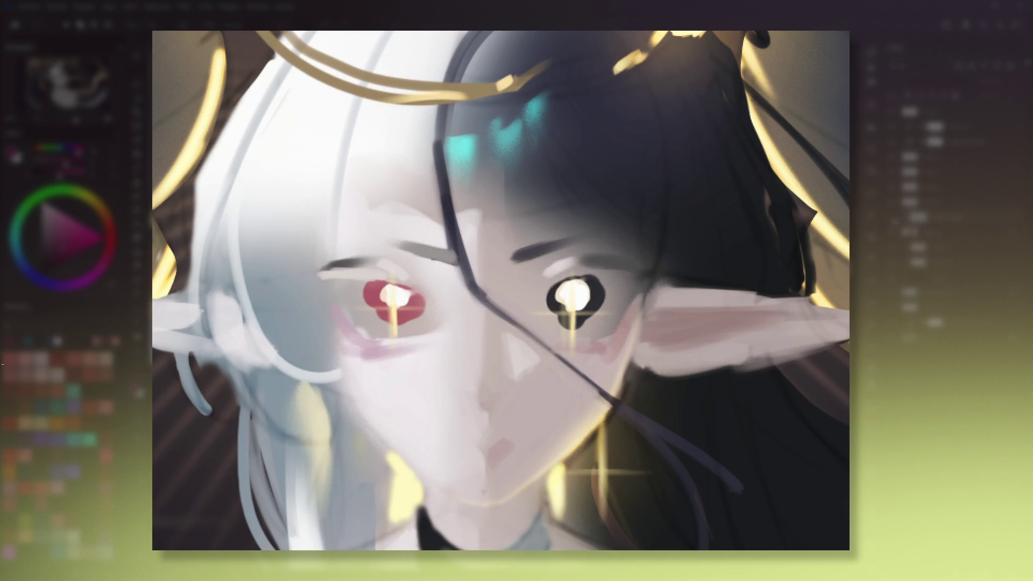
left_click(410, 202)
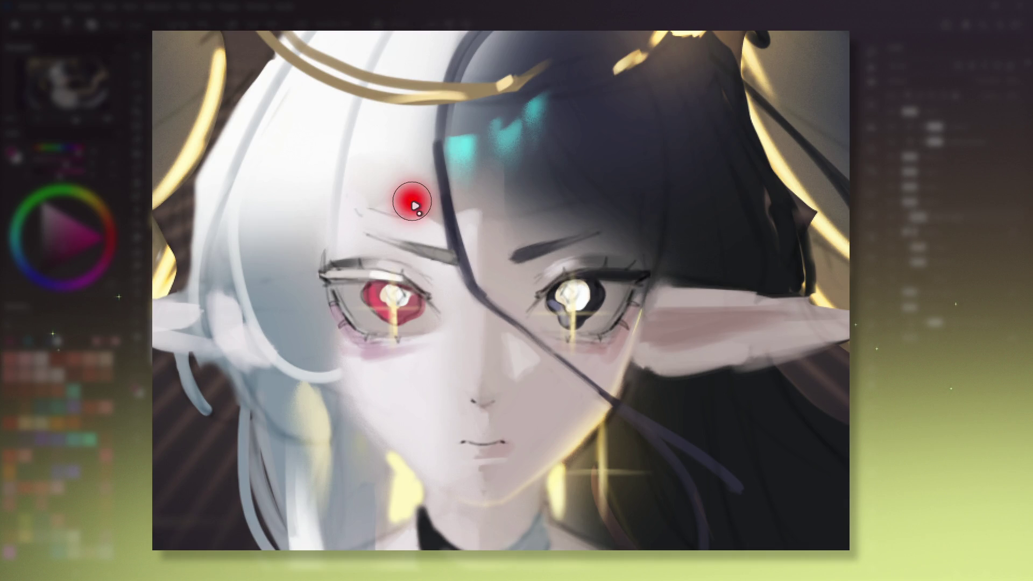
Paint skin tone over the sketch lines above the left eyebrow, then sample the eye's red.
left_click_drag(372, 212, 431, 212)
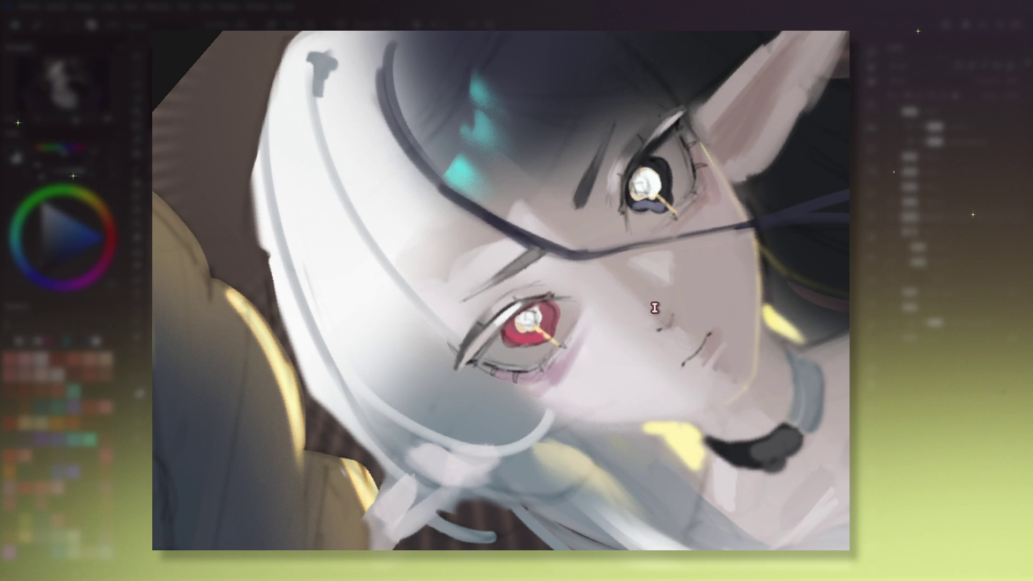
left_click(475, 332, "ctrl")
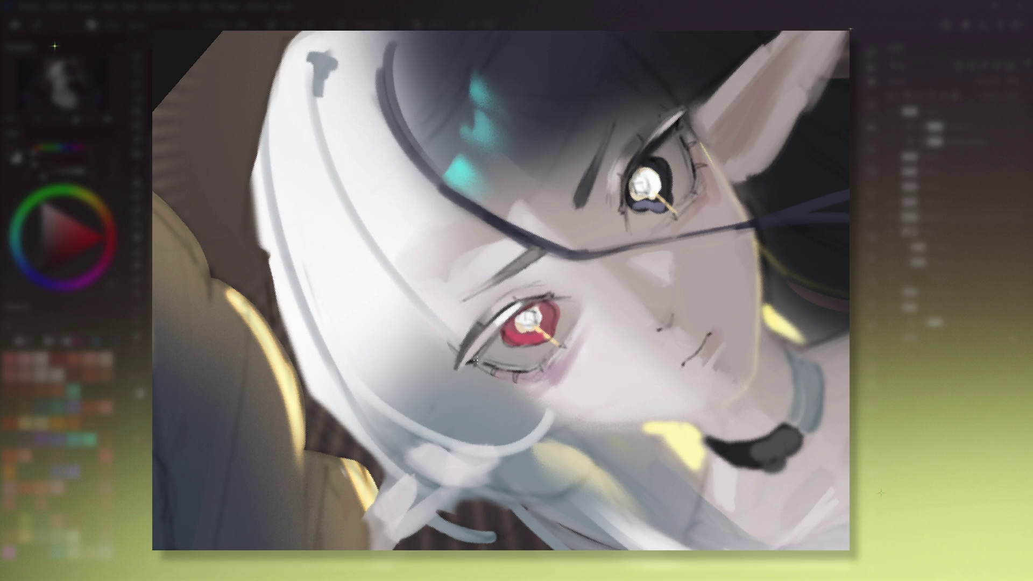
Darken the outline along the eye's left edge while rotating the view back upright.
left_click_drag(479, 353, 584, 447)
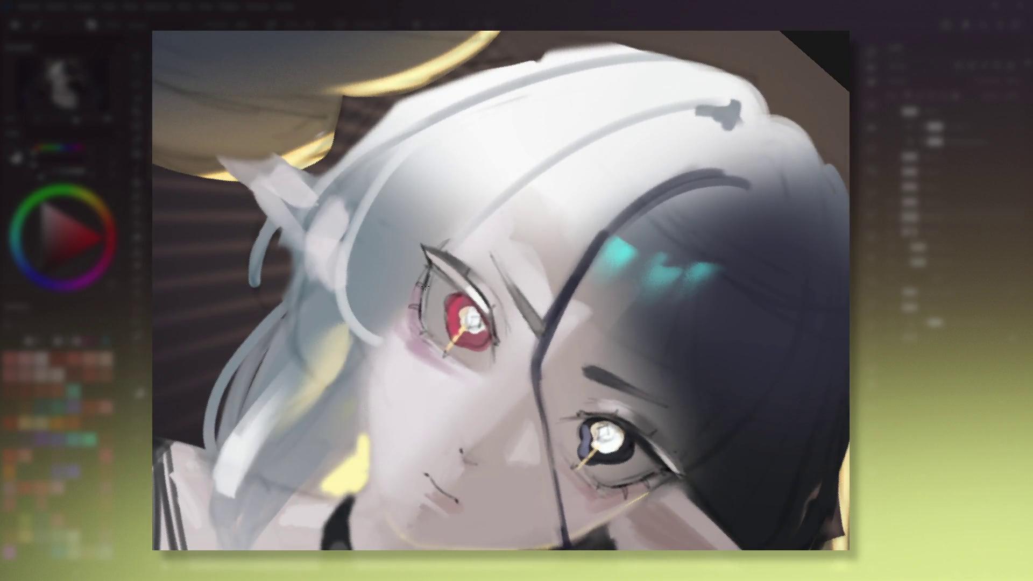
left_click_drag(430, 267, 428, 289)
mouse_move(419, 324)
left_mouse_down()
mouse_move(609, 173)
mouse_move(600, 162)
left_mouse_up()
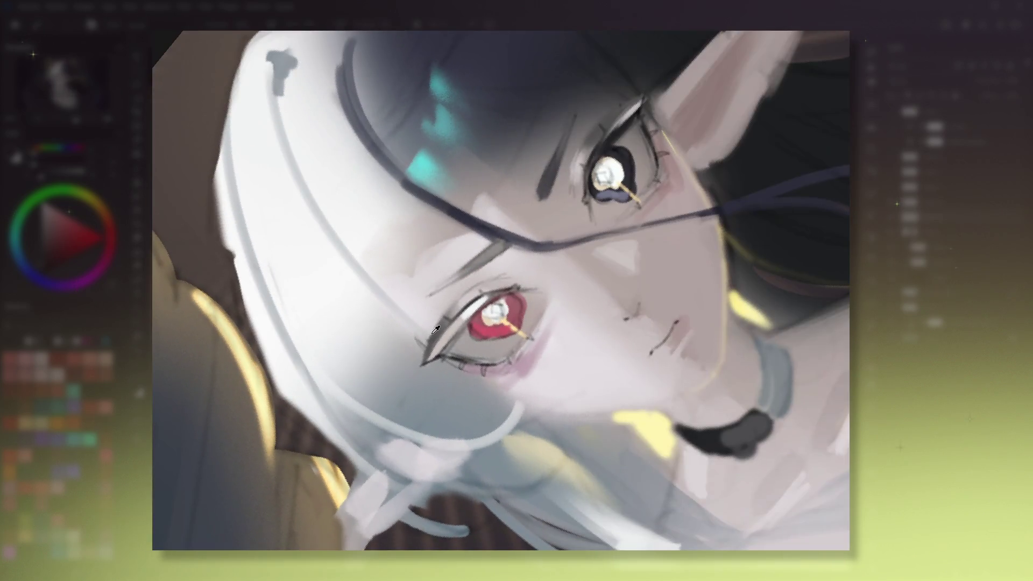
key("e")
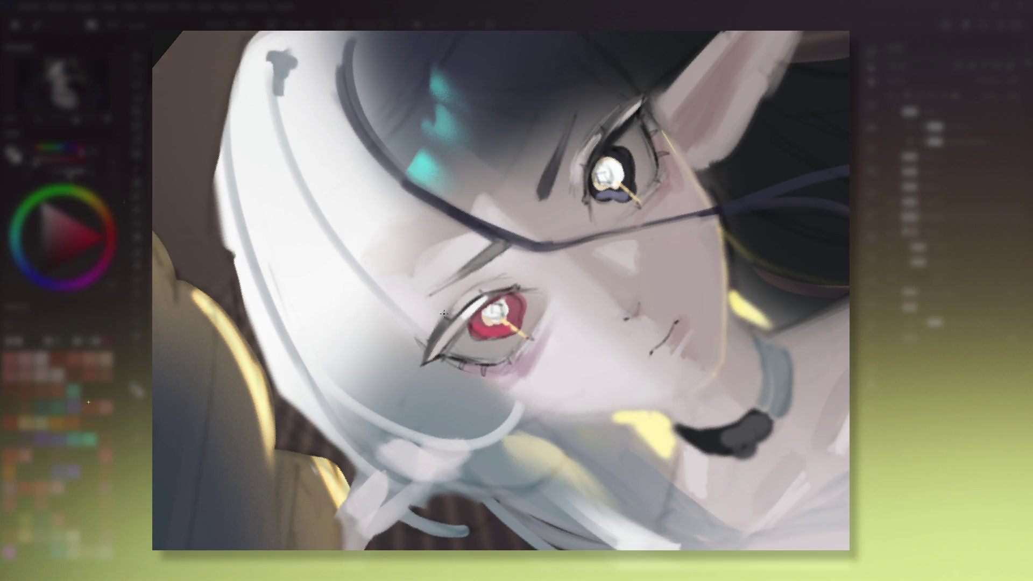
mouse_move(425, 348)
left_mouse_down()
mouse_move(618, 404)
mouse_move(616, 215)
left_mouse_up()
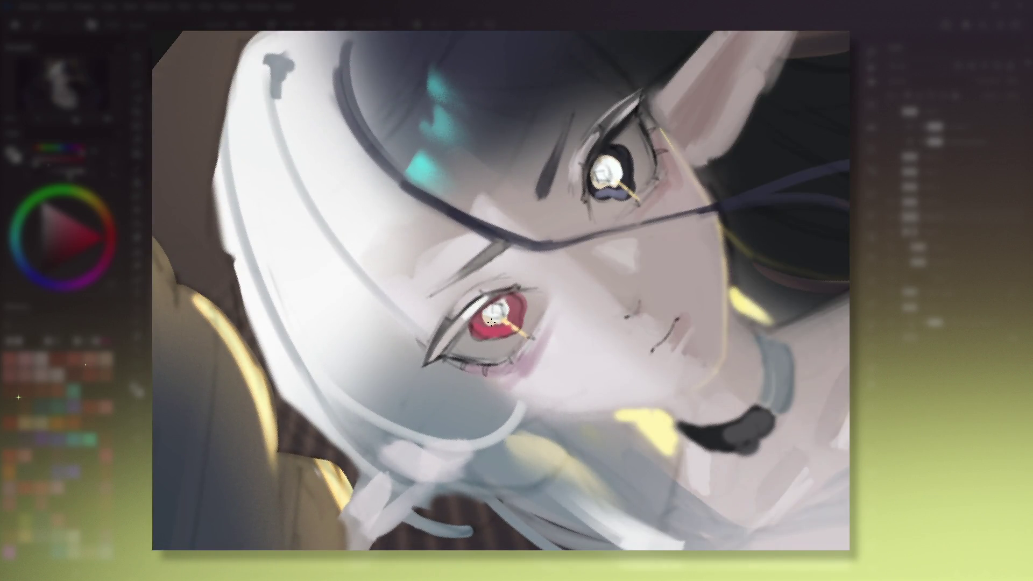
key("5")
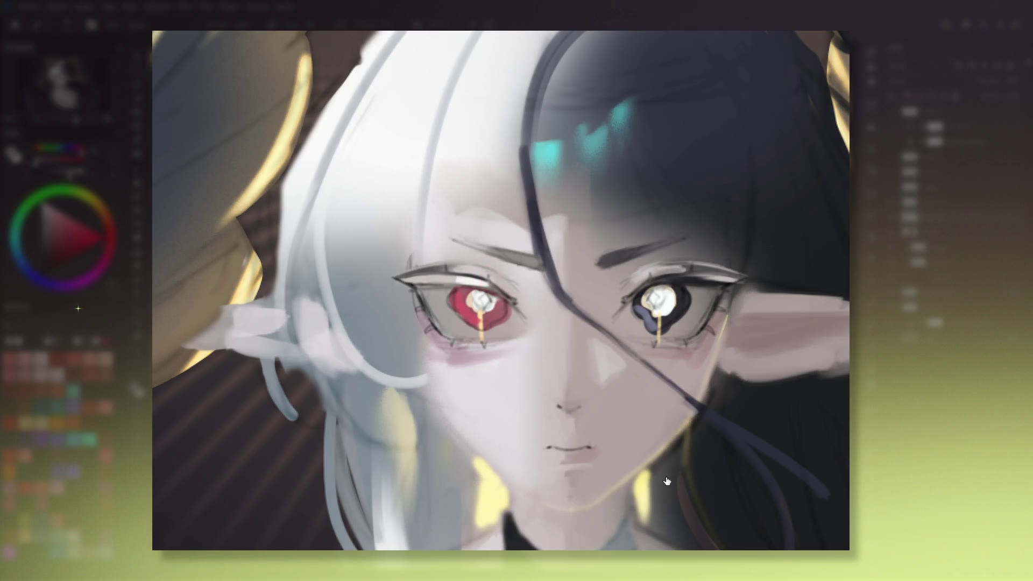
left_click(470, 351)
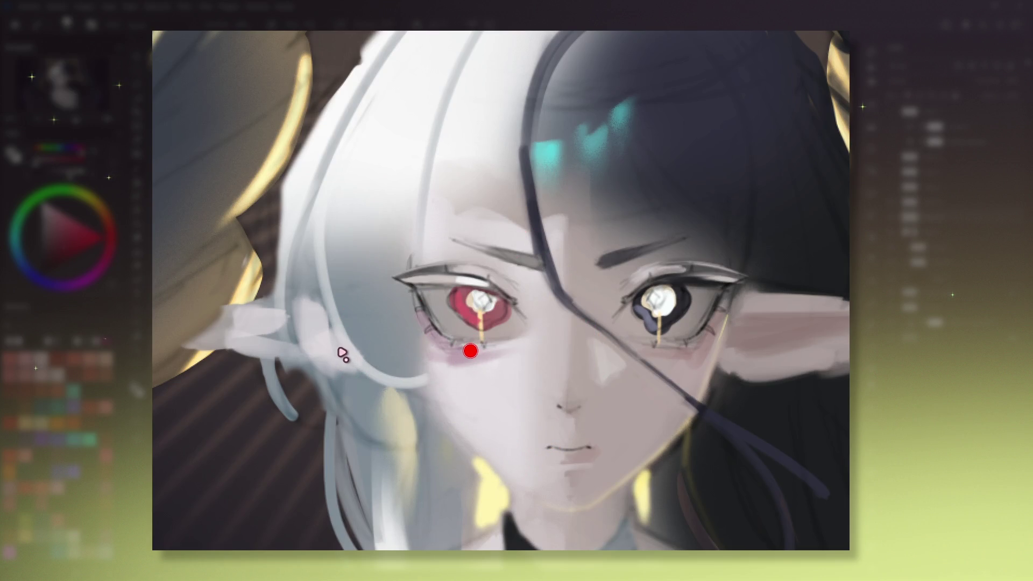
left_click_drag(493, 292, 529, 305)
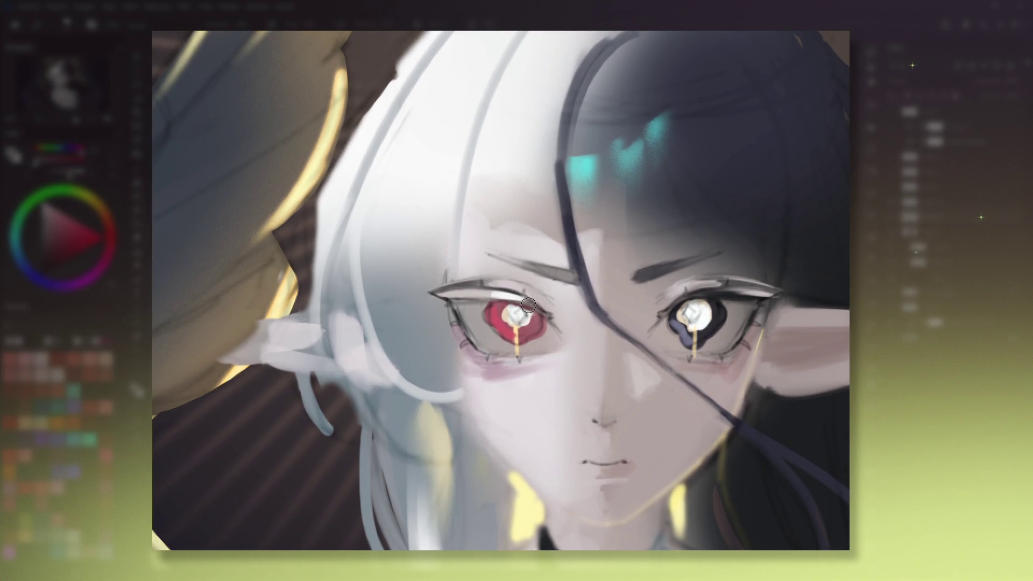
mouse_move(738, 325)
left_mouse_down()
mouse_move(753, 352)
mouse_move(447, 345)
left_mouse_up()
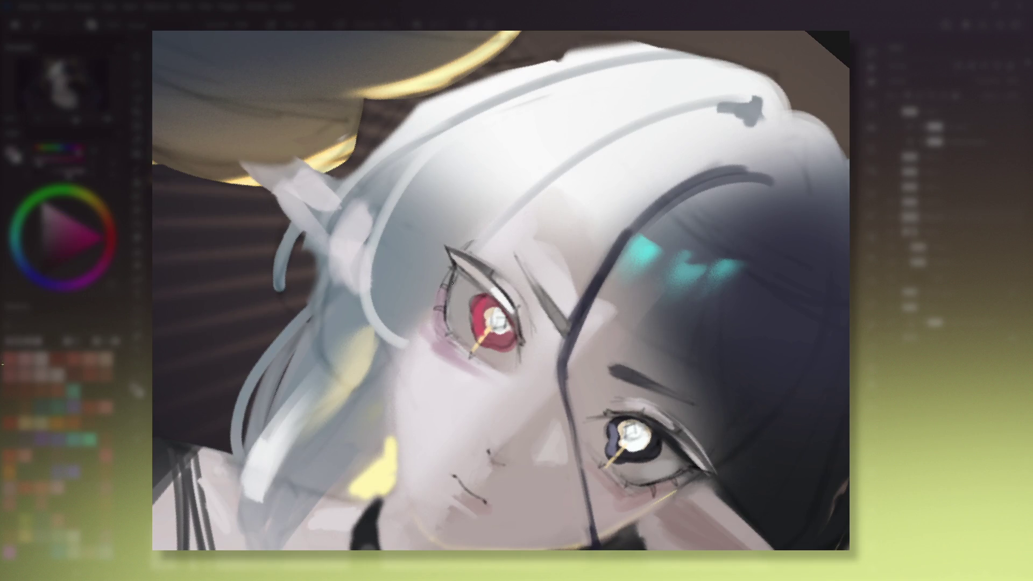
Sample the red eye's lid reds, a crimson, chin skin brown and the dark iris colour.
left_click(450, 302, "ctrl")
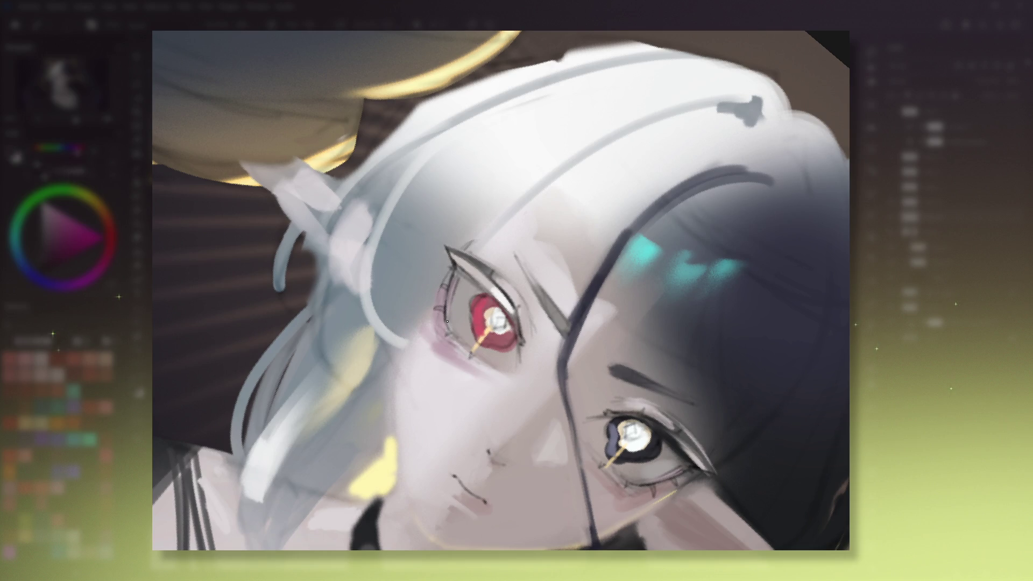
left_click(458, 265, "ctrl")
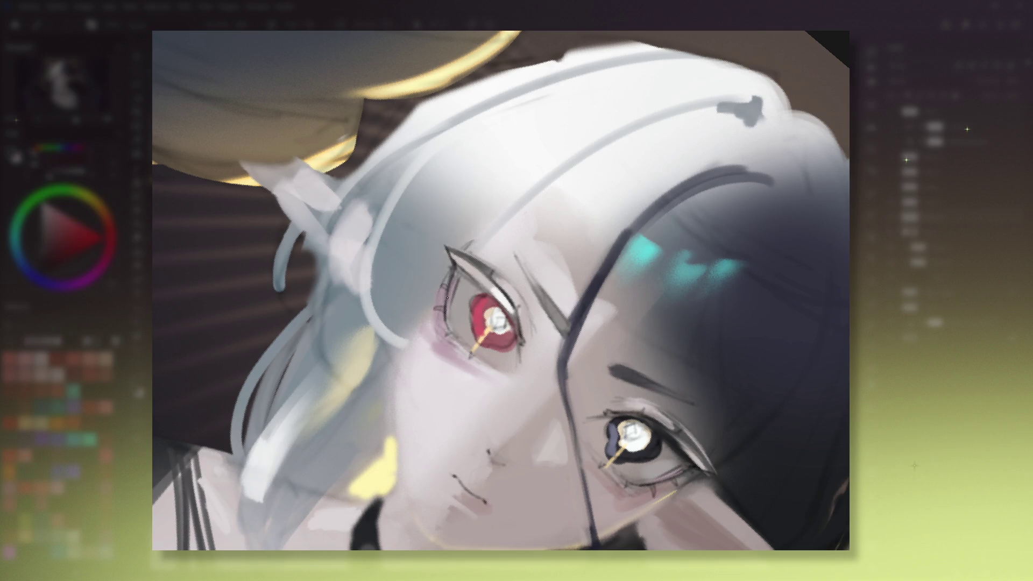
left_click_drag(594, 365, 584, 353)
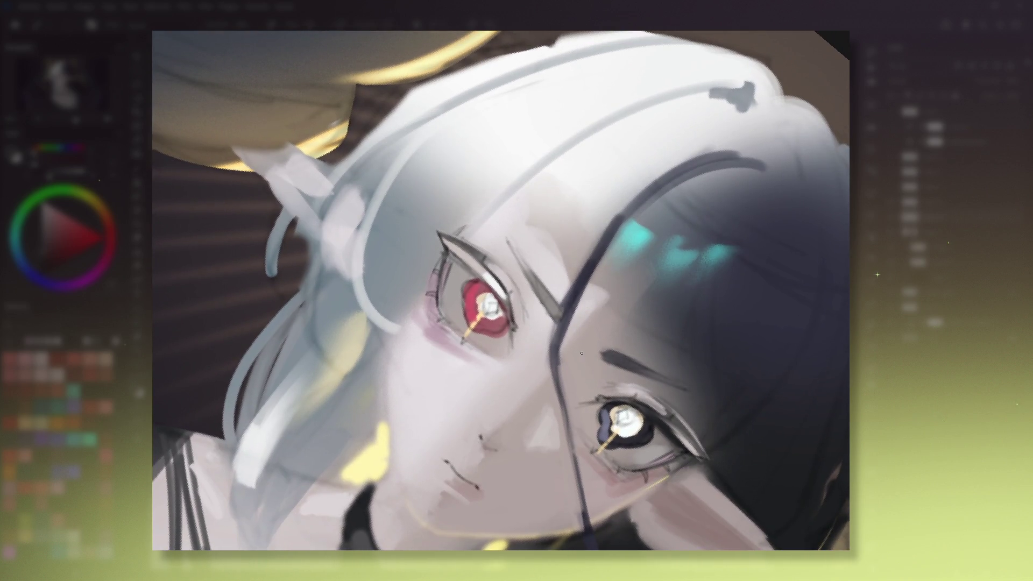
left_click_drag(581, 352, 598, 365)
left_click(517, 287, "ctrl")
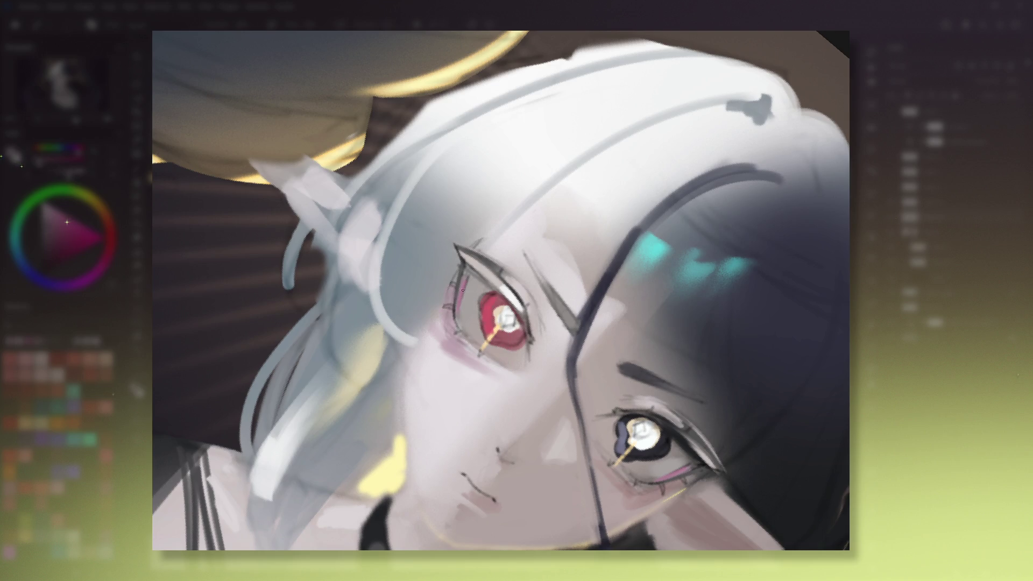
left_click(475, 484, "alt")
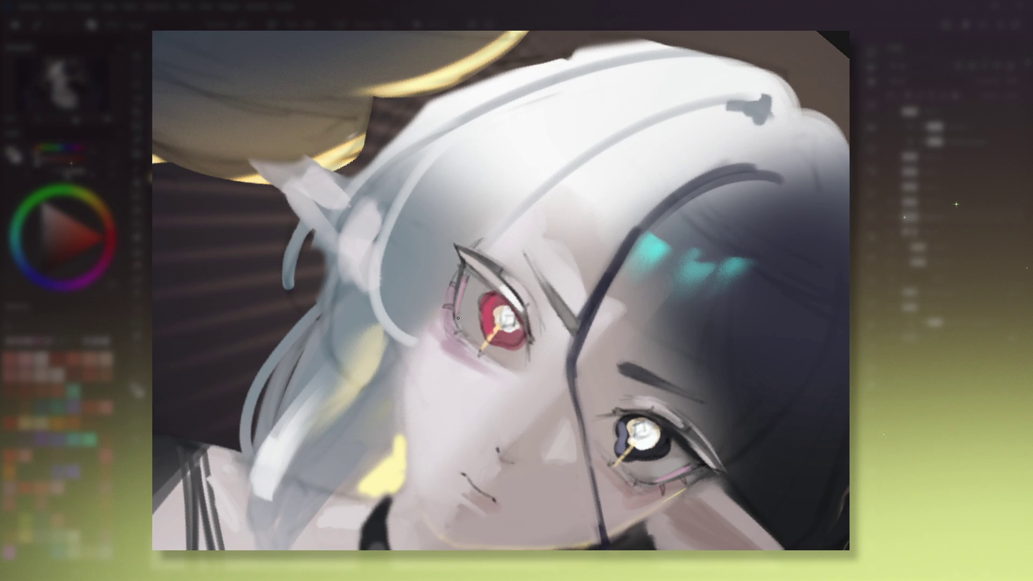
left_click(503, 328, "alt")
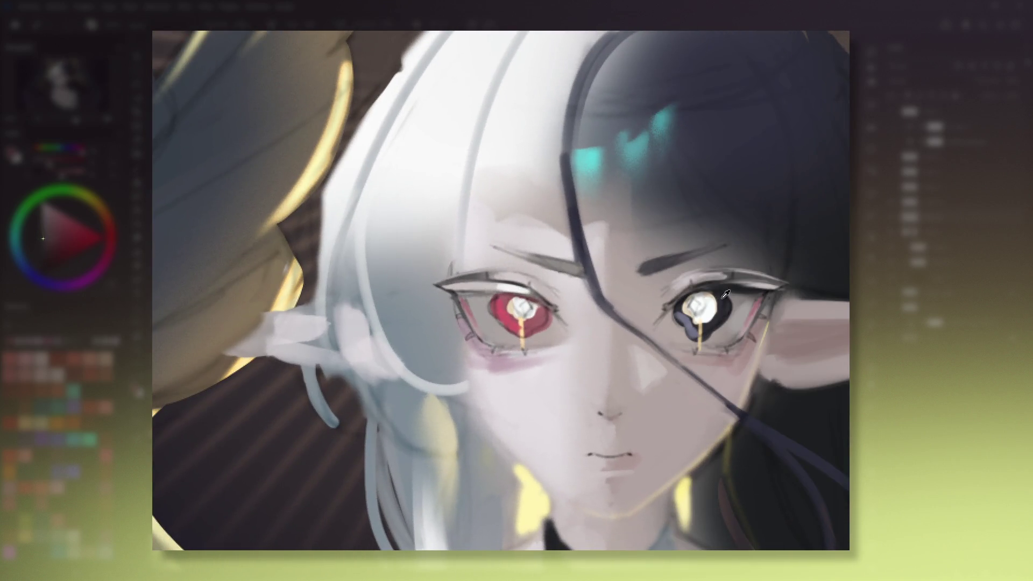
left_click(722, 298, "alt")
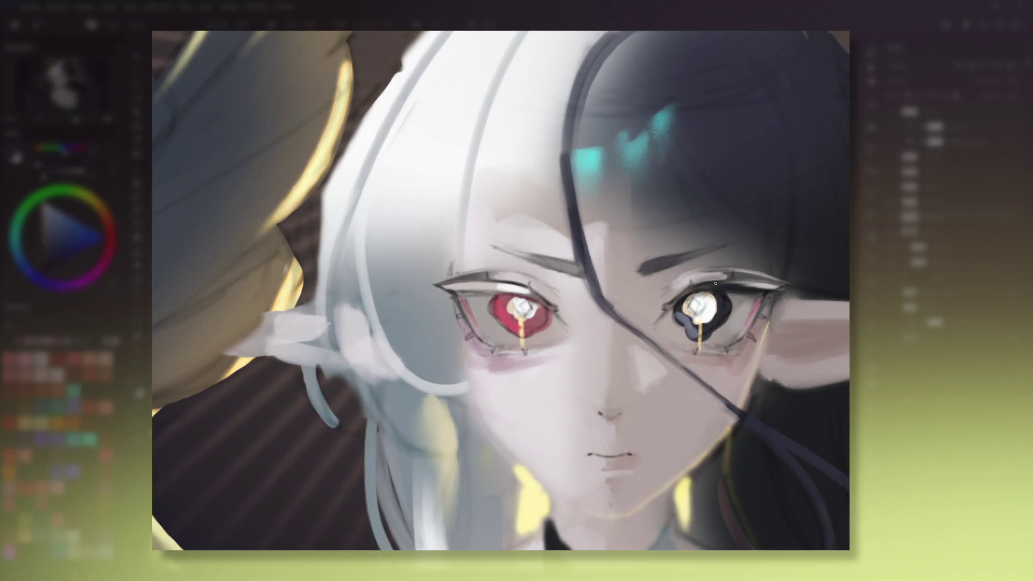
left_click(464, 302, "alt")
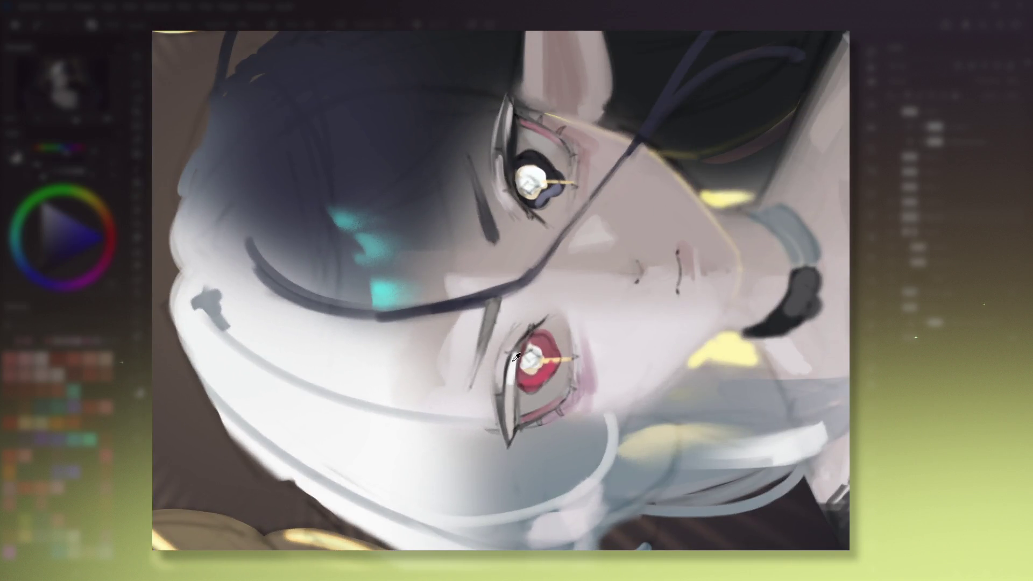
Sample dark red and paint pale highlight strokes along both eyes' edges.
left_click(517, 357)
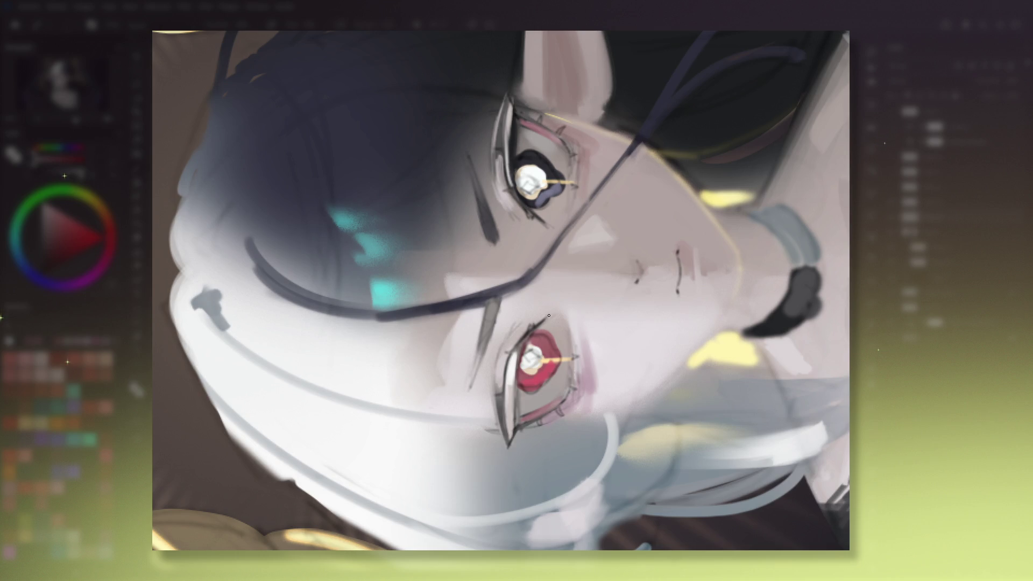
left_click_drag(509, 403, 519, 353)
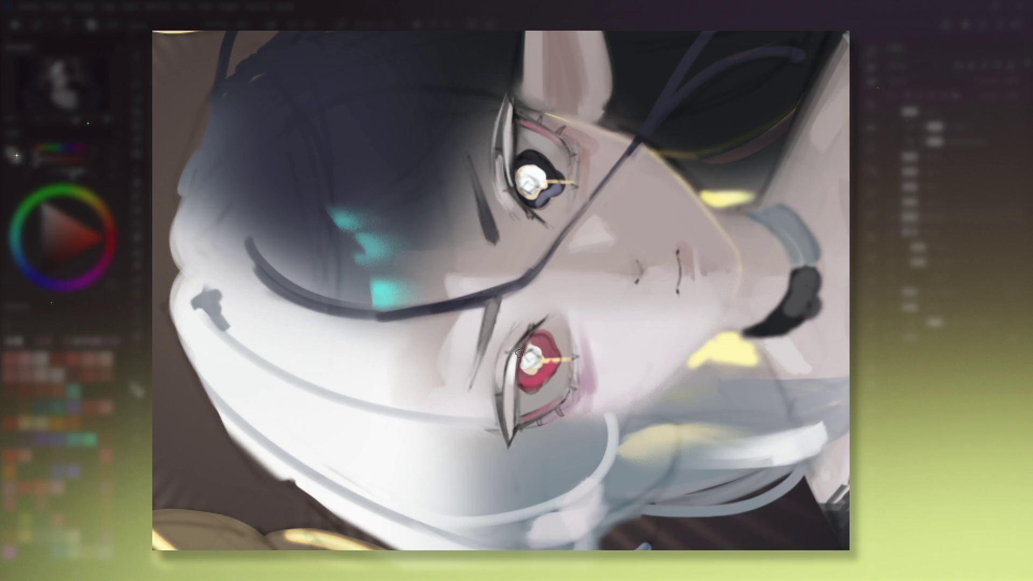
key("6")
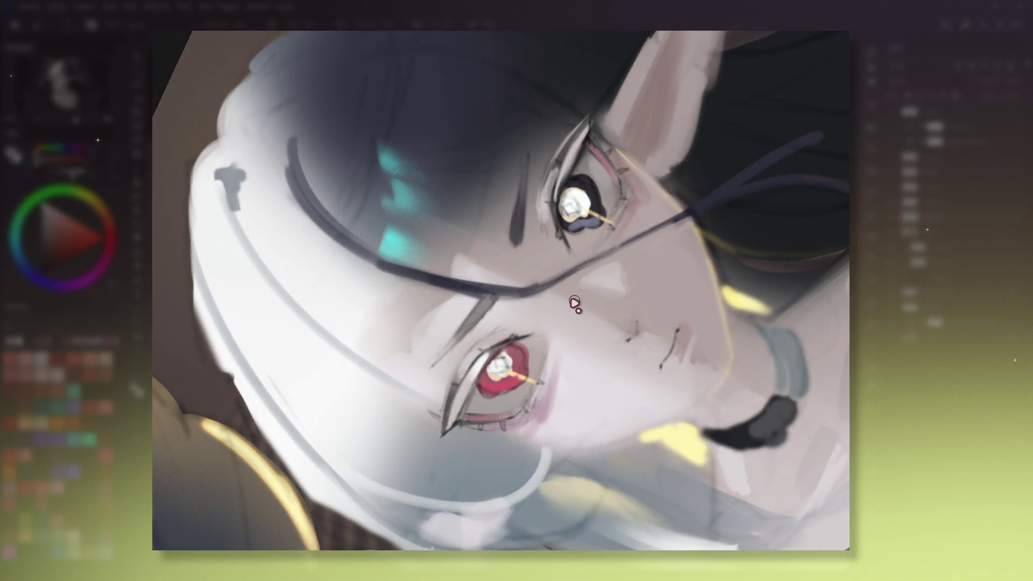
Add a magenta-pink touch below the red eye and turn the face upright.
left_click(553, 346, "ctrl")
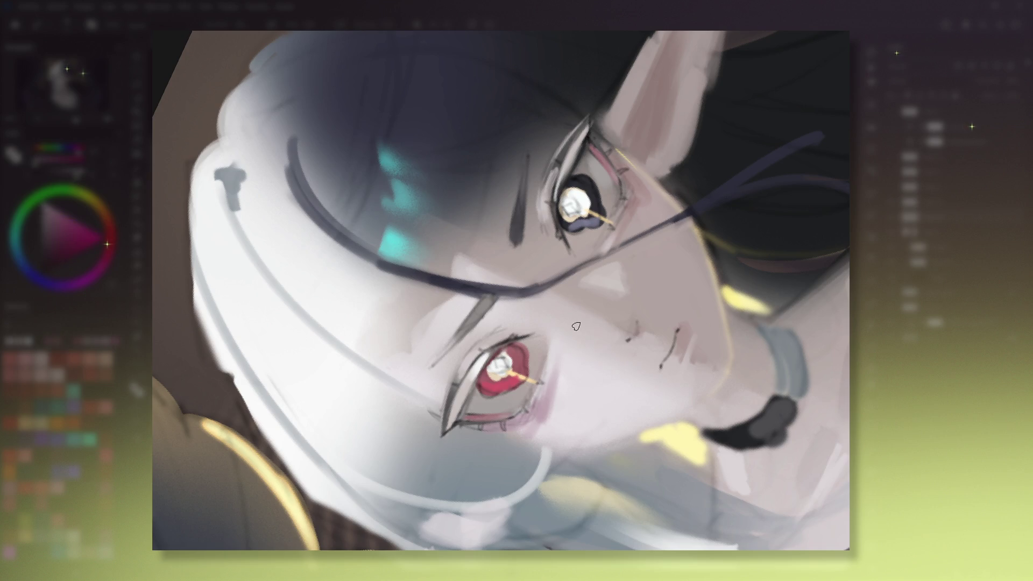
mouse_move(541, 381)
left_mouse_down()
mouse_move(401, 242)
mouse_move(417, 277)
left_mouse_up()
left_click(401, 242, "ctrl")
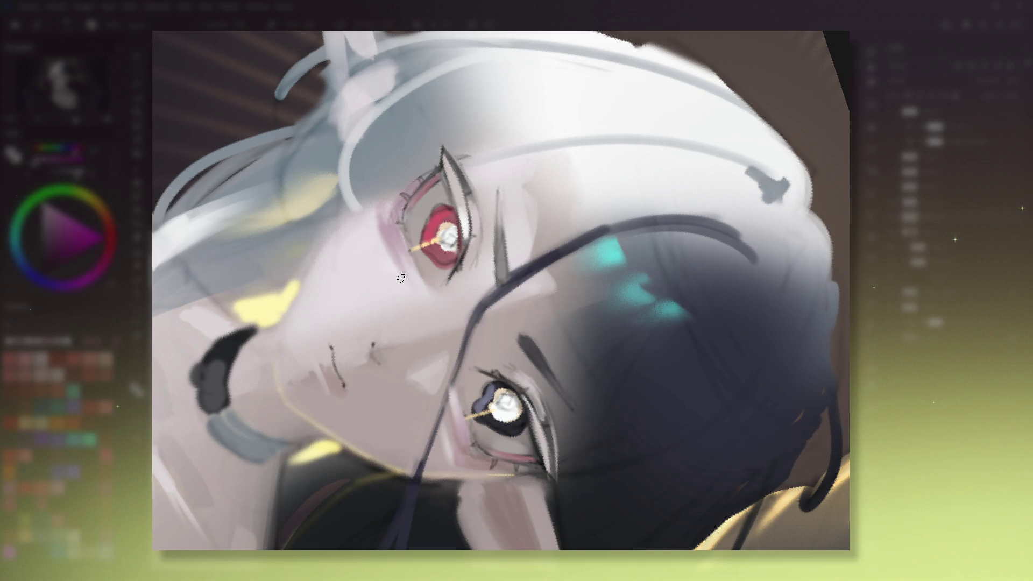
mouse_move(401, 278)
left_mouse_down()
mouse_move(655, 349)
mouse_move(673, 365)
left_mouse_up()
left_click_drag(697, 309, 380, 334)
left_click(389, 357, "ctrl")
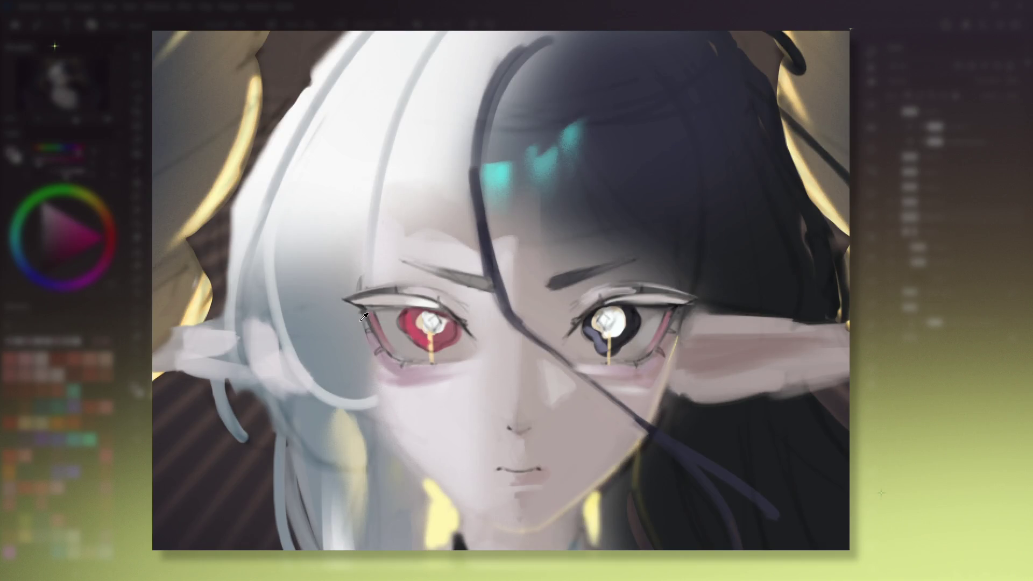
Sample bluish, dark red and browner red from the eye outlines while tilting the view.
left_click(373, 347, "ctrl")
left_click(352, 310, "ctrl")
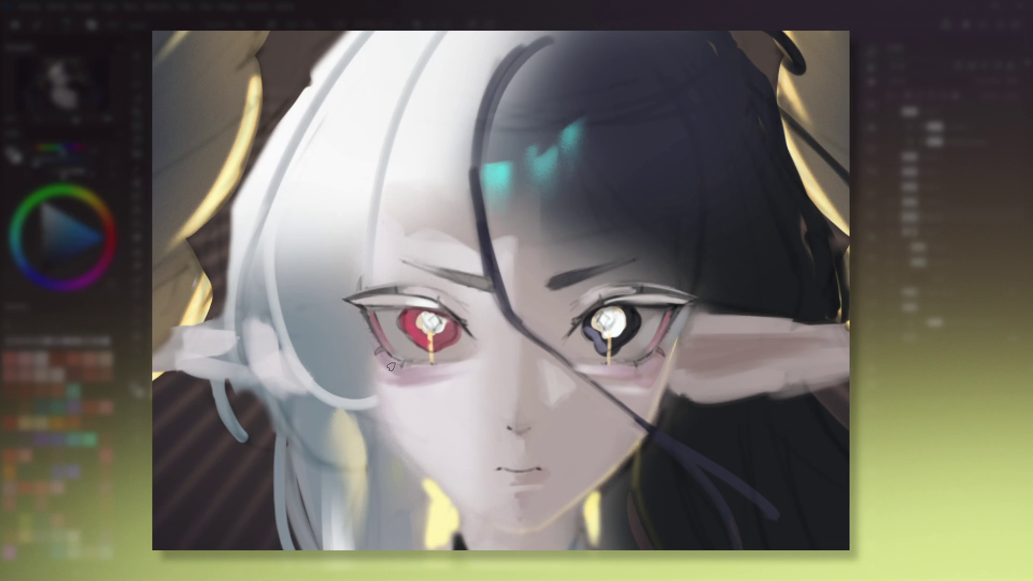
key("4")
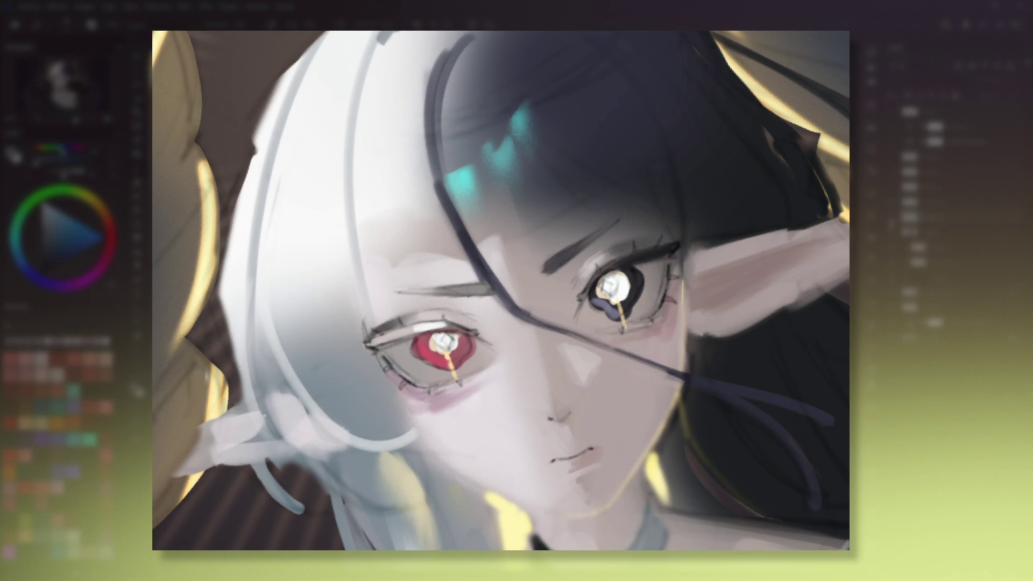
key("6")
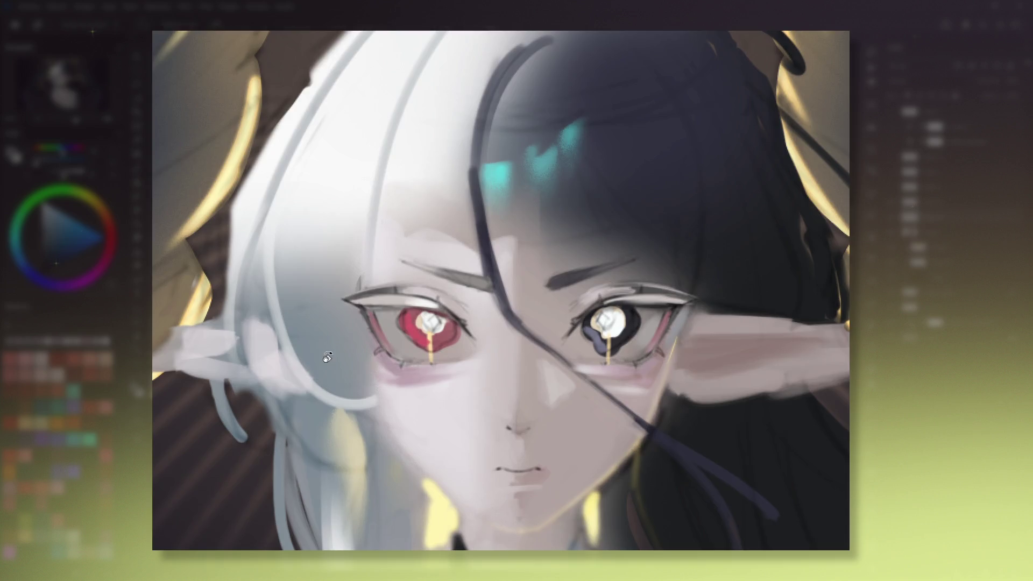
key("6")
key("6")
left_click(462, 294, "alt")
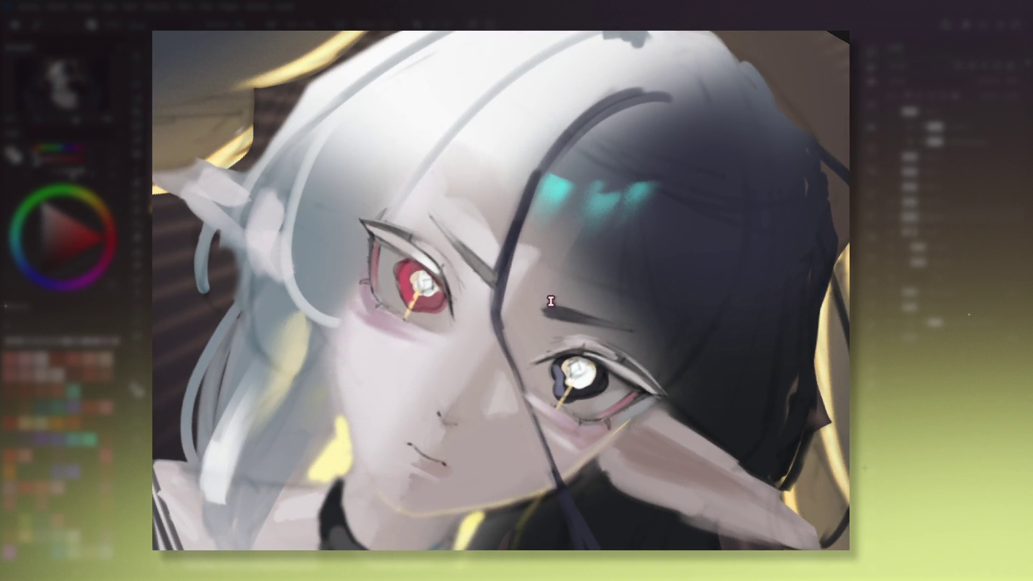
left_click(450, 272, "alt")
left_click(450, 276, "alt")
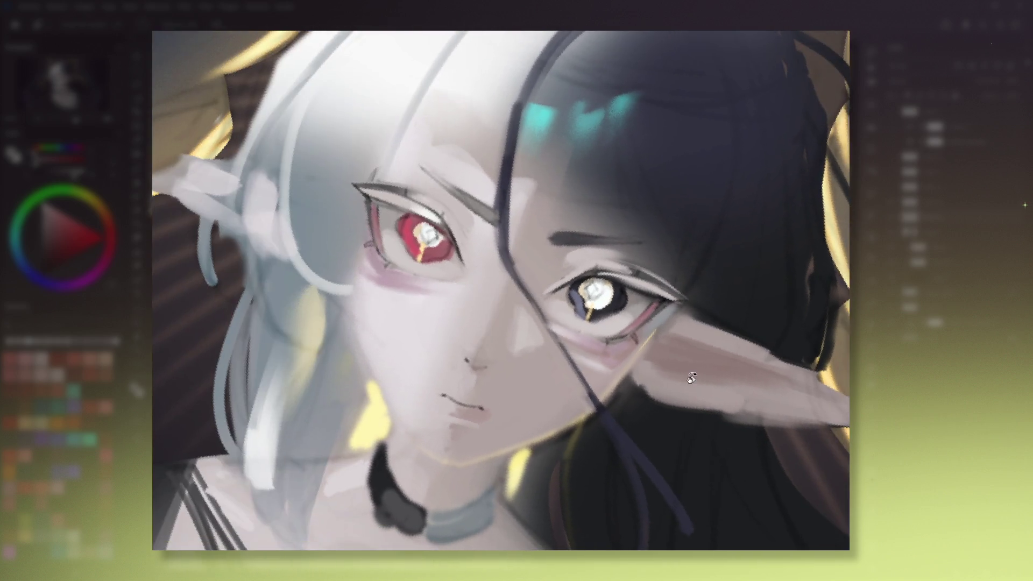
Repaint shading around the red iris's pupil and sample the dark navy and under-eye pink.
left_click_drag(692, 379, 694, 373)
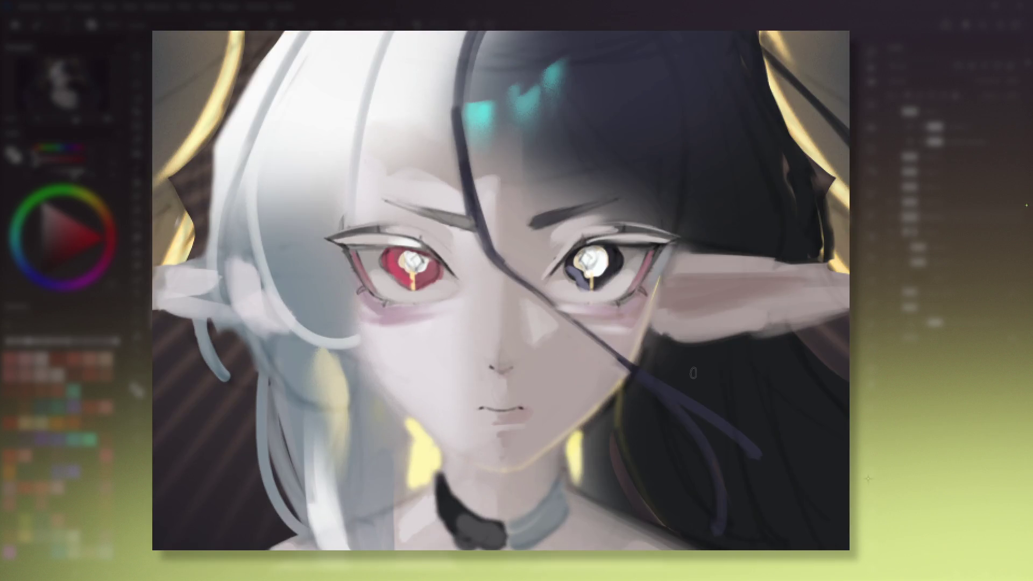
left_click_drag(393, 255, 417, 280)
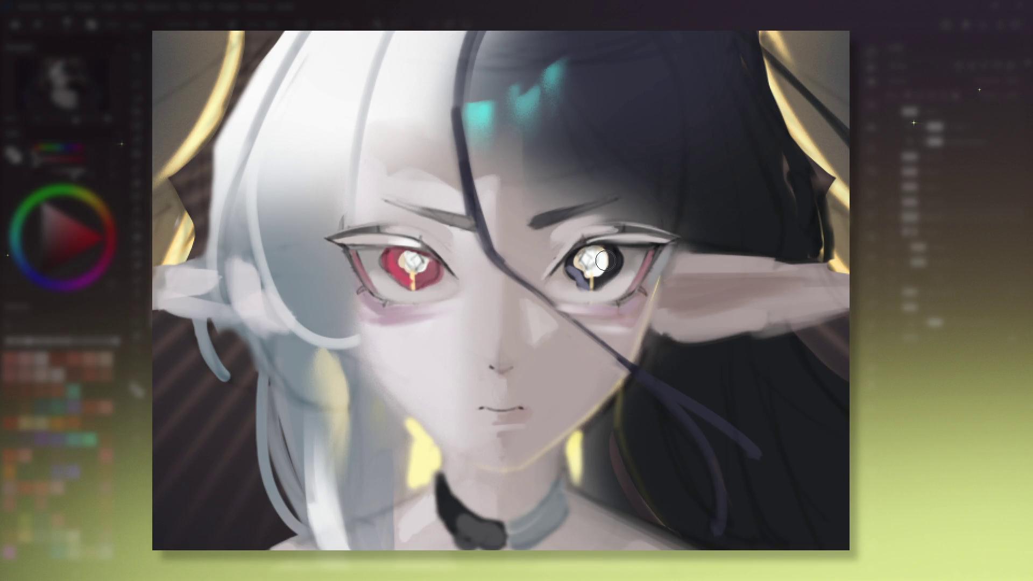
left_click_drag(603, 261, 576, 358)
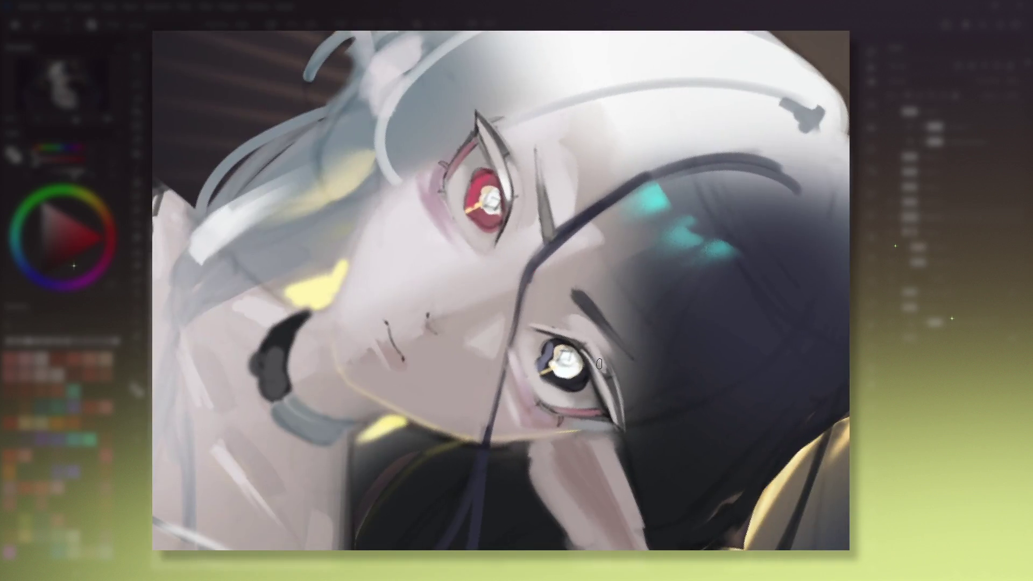
left_click(574, 361, "ctrl")
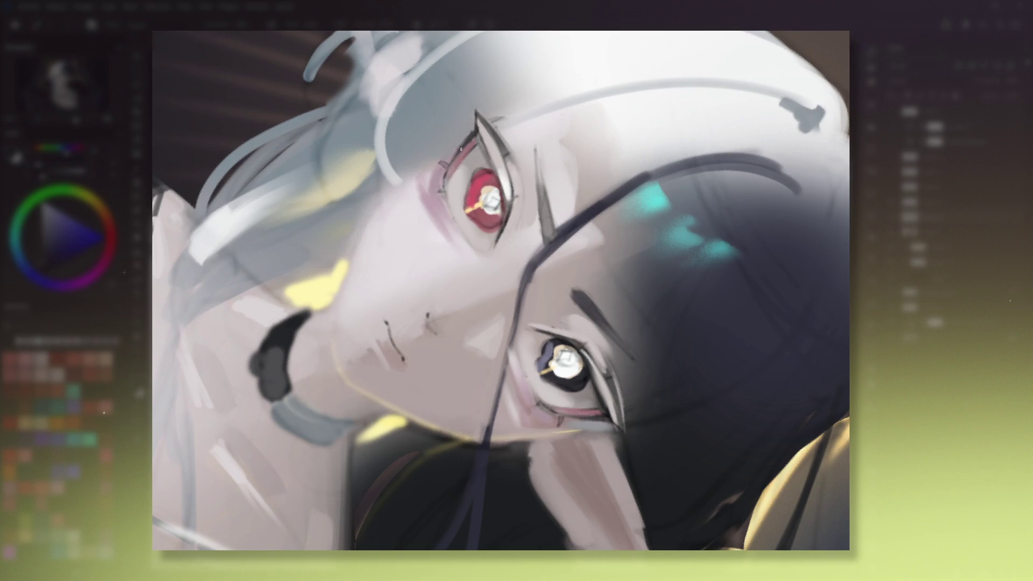
key("5")
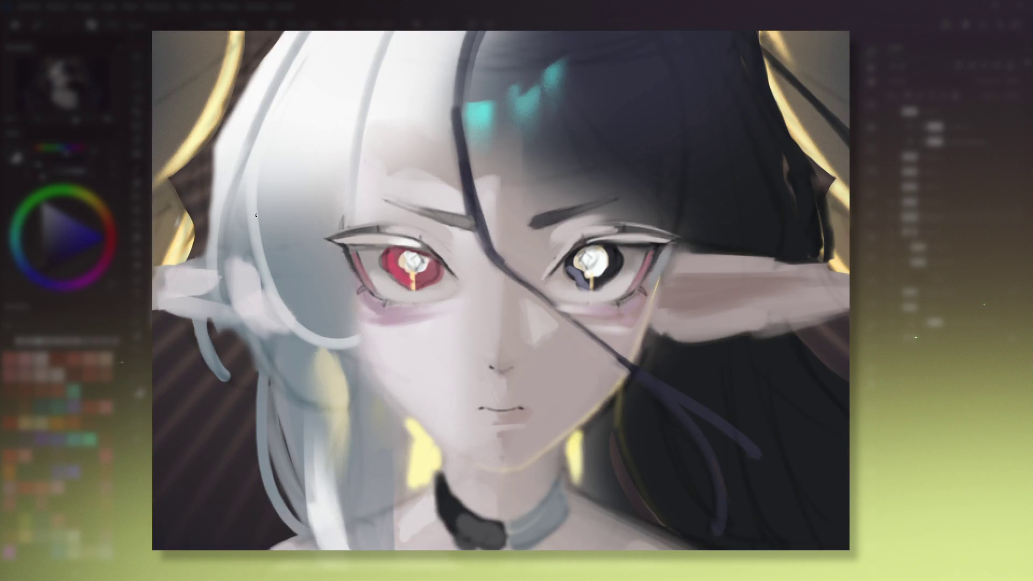
left_click(400, 305, "ctrl")
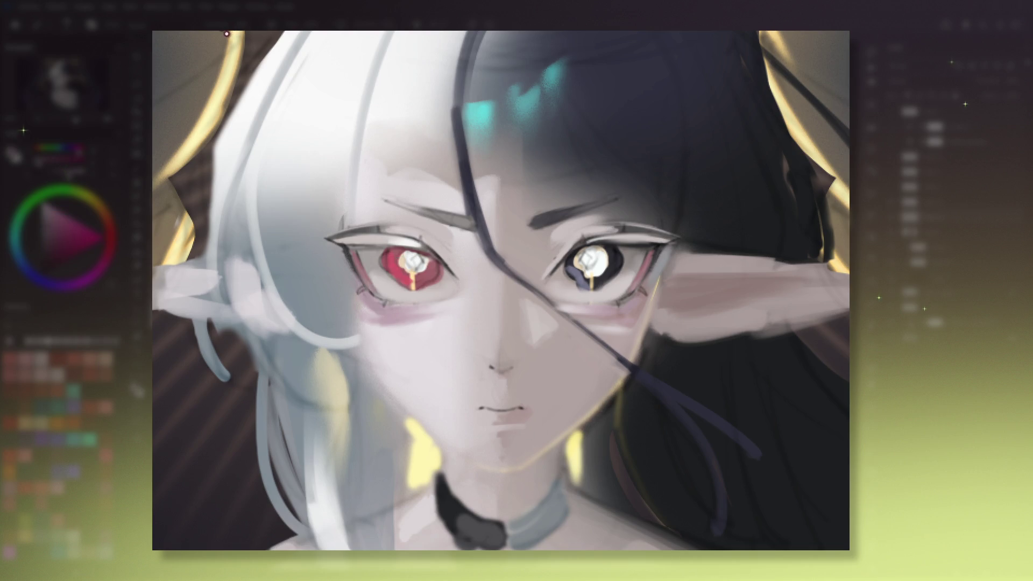
left_click_drag(199, 35, 431, 297)
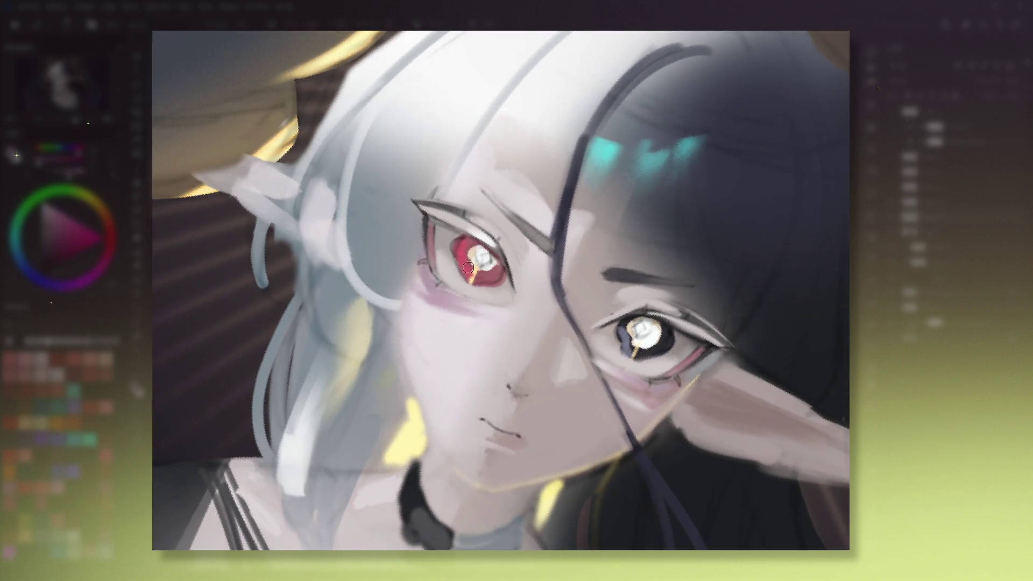
Darken the red eye's outer corner, outer and upper rims, and shade its lower rim.
left_click_drag(414, 211, 425, 262)
left_click_drag(423, 226, 421, 285)
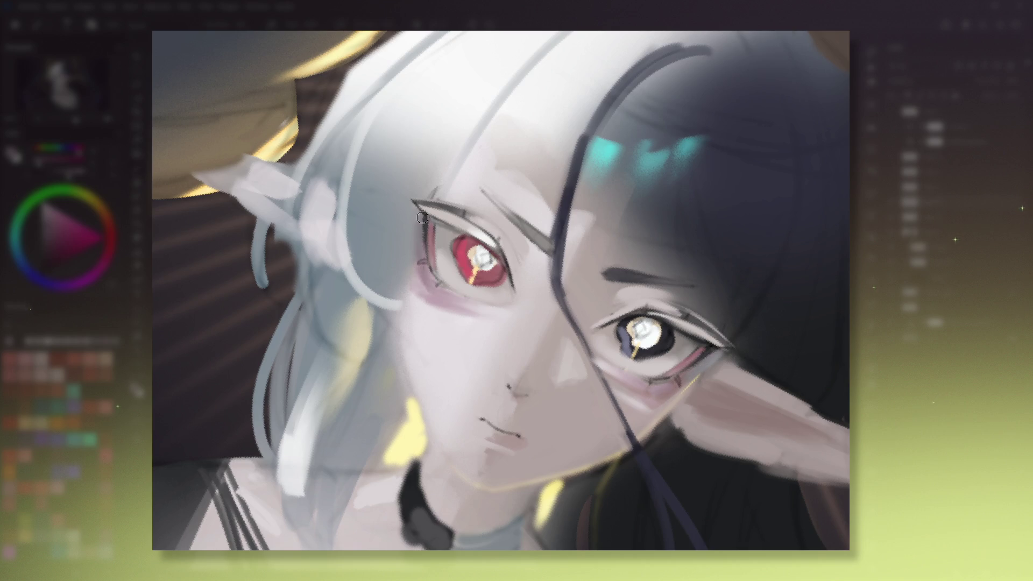
left_click_drag(423, 230, 425, 206)
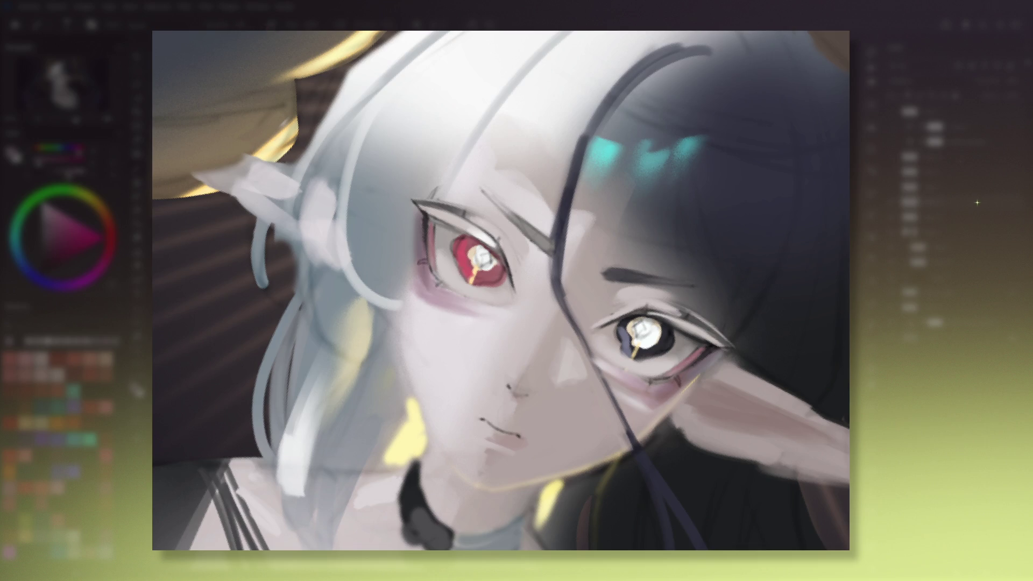
key("6")
key("6")
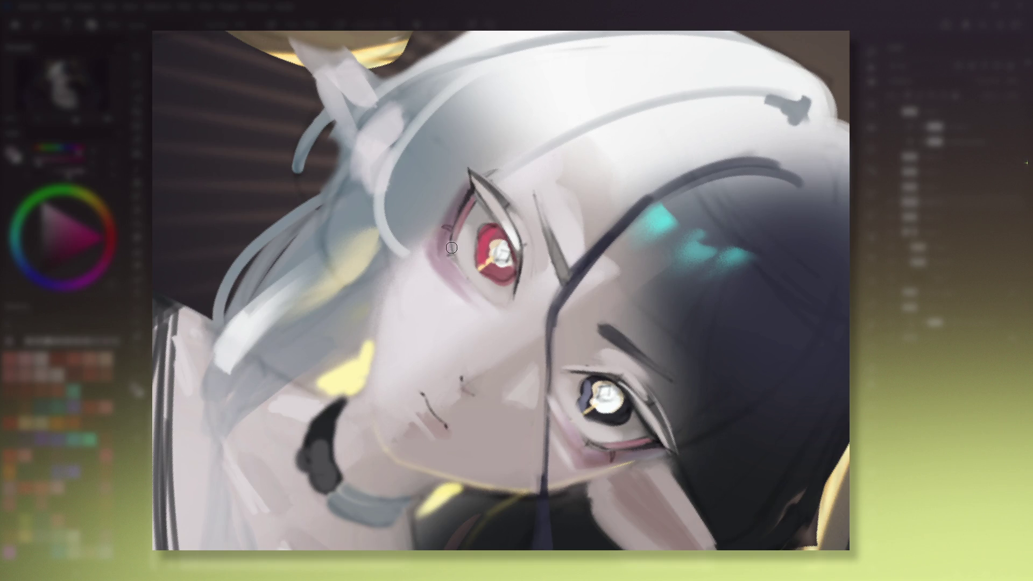
left_click_drag(573, 434, 591, 453)
left_click_drag(447, 242, 442, 255)
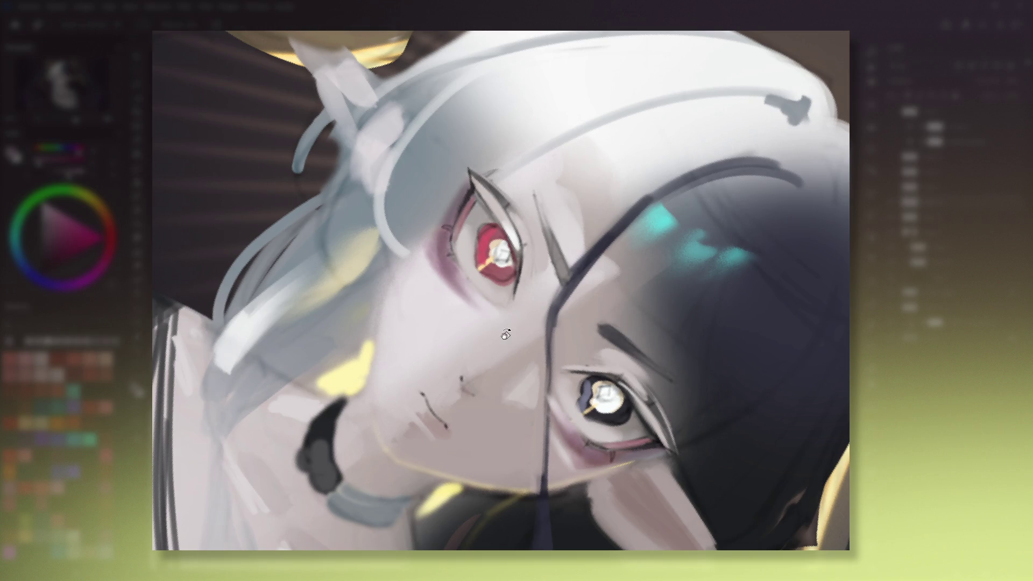
key("4")
key("4")
key("4")
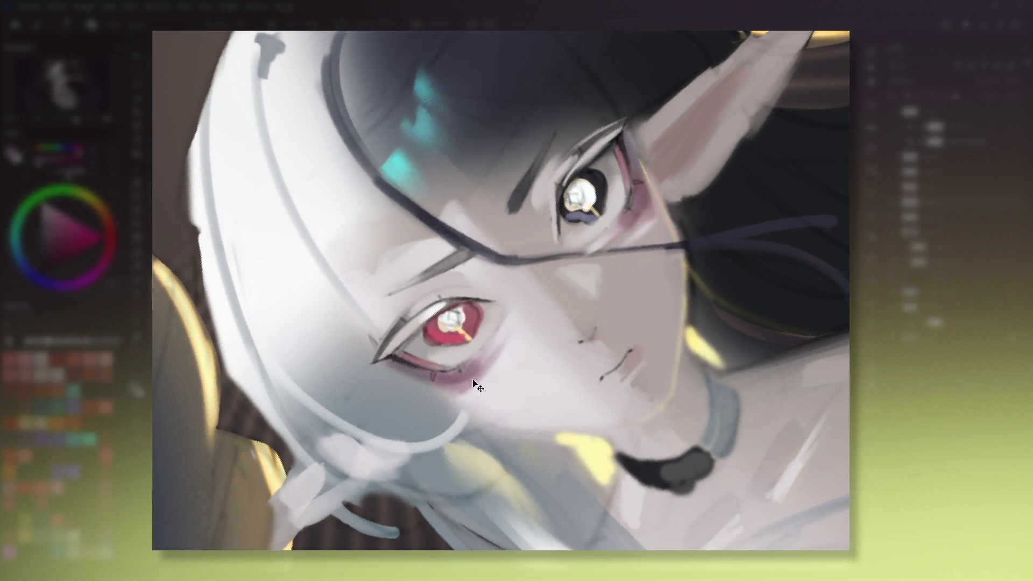
key("5")
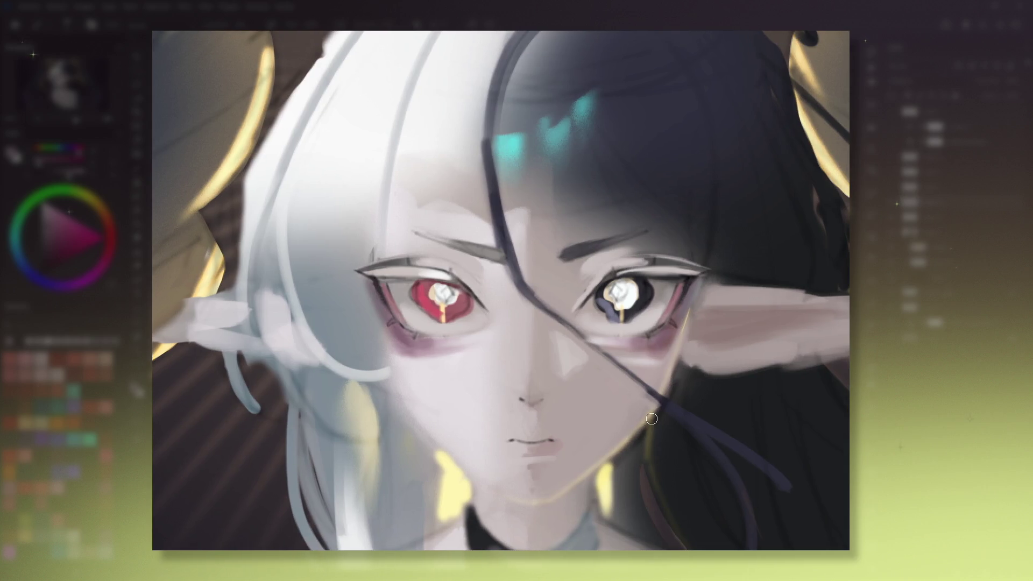
Check the whole figure zoomed out, then paint a red-brown accent into the dark eye's outer corner.
key("4")
key("4")
key("5")
key("2")
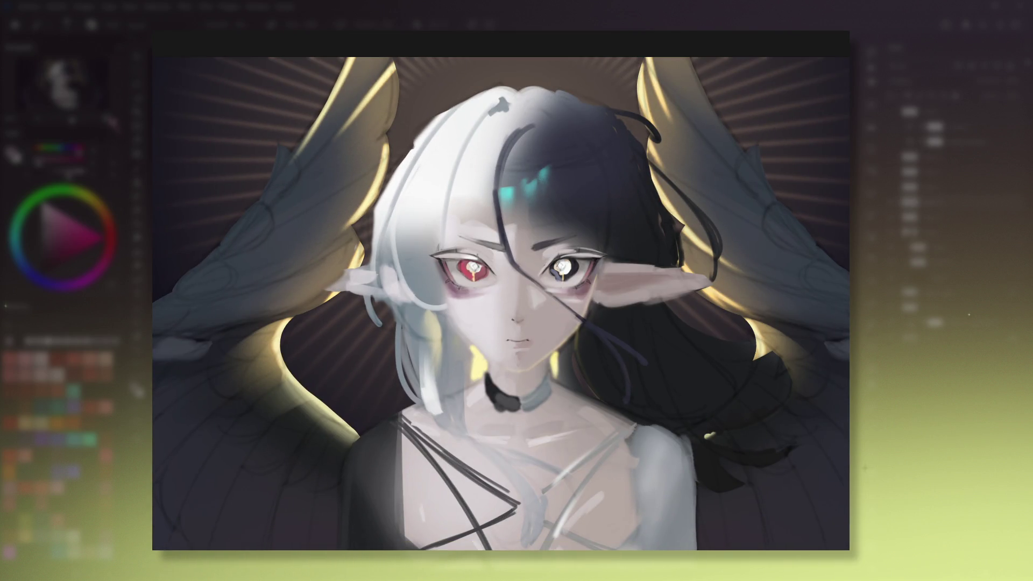
key("ctrl+plus")
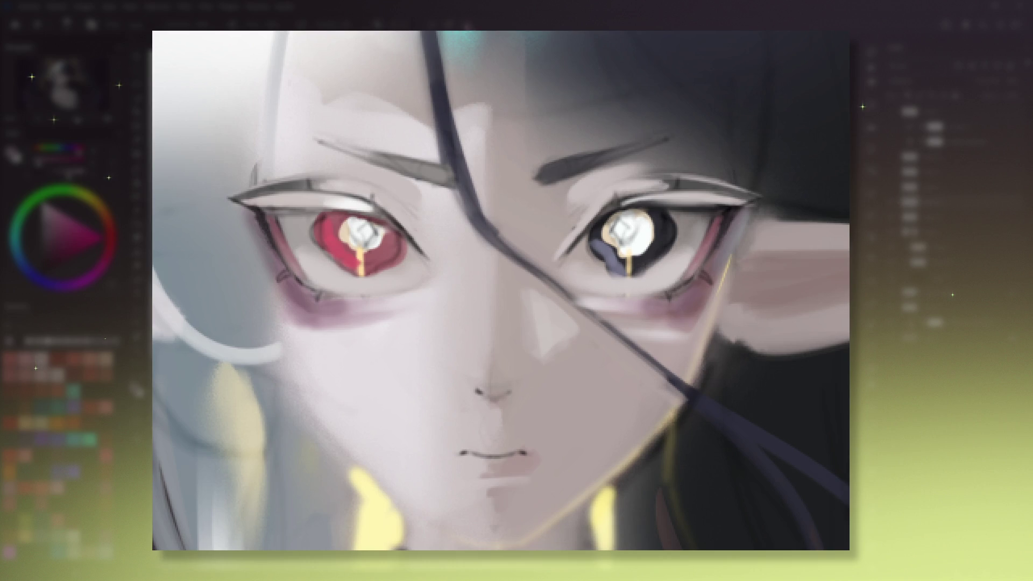
left_click(603, 354, "alt")
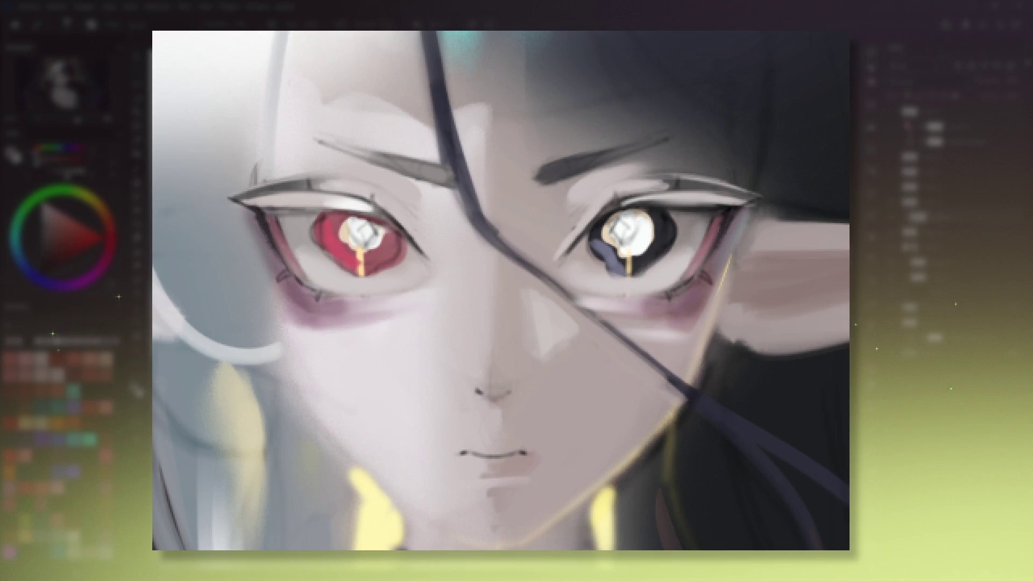
left_click_drag(721, 213, 710, 260)
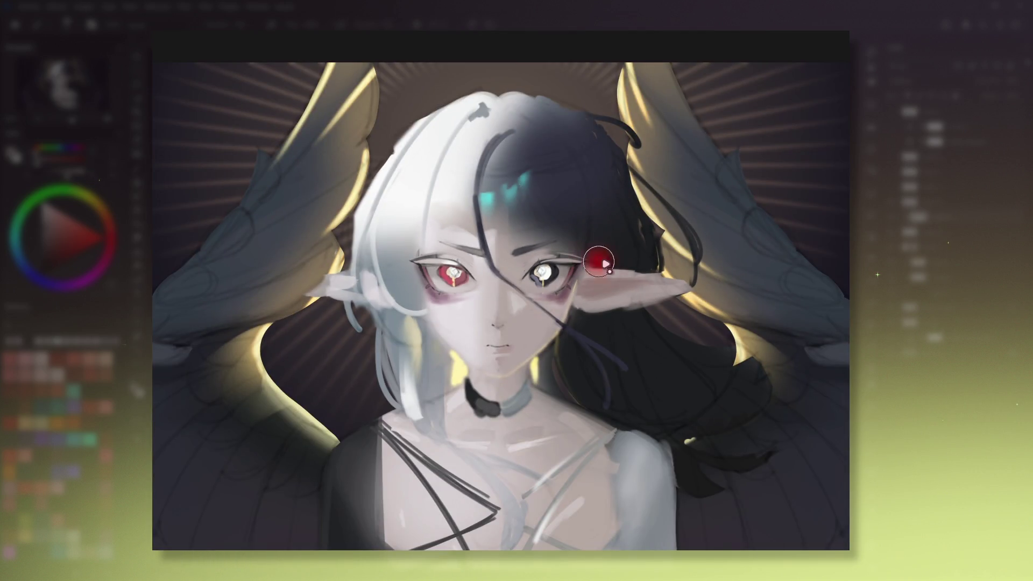
Fill the ear's lower edge with skin tone and darken the dark eye's upper lash line.
left_click_drag(608, 290, 632, 311)
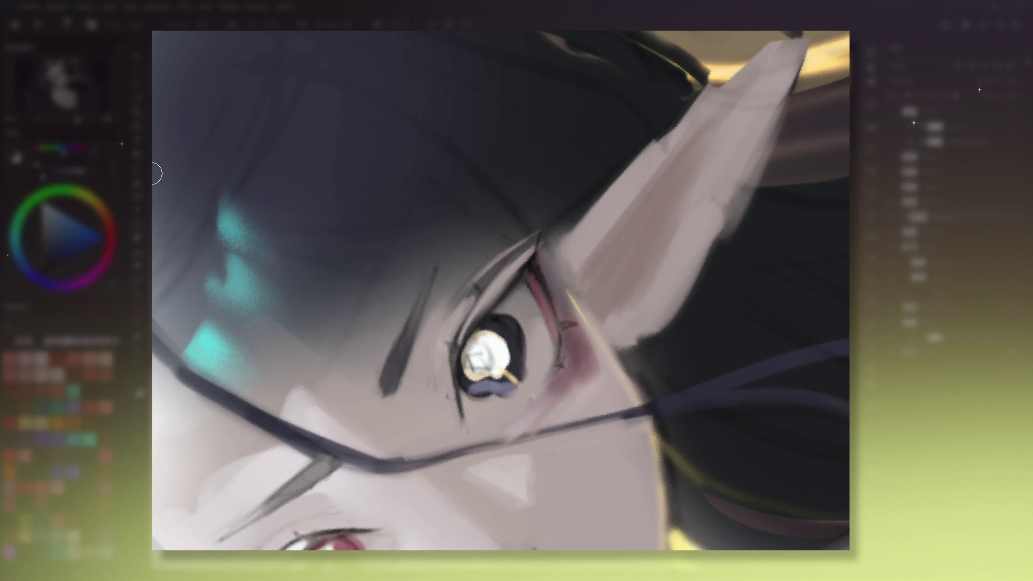
left_click_drag(544, 245, 462, 347)
left_click_drag(506, 277, 459, 348)
left_click_drag(530, 252, 464, 328)
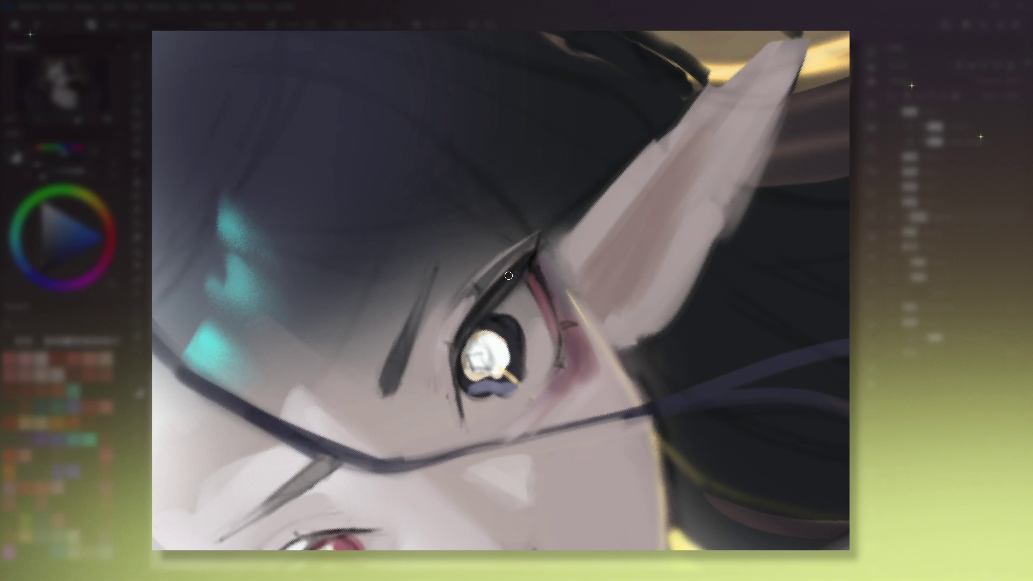